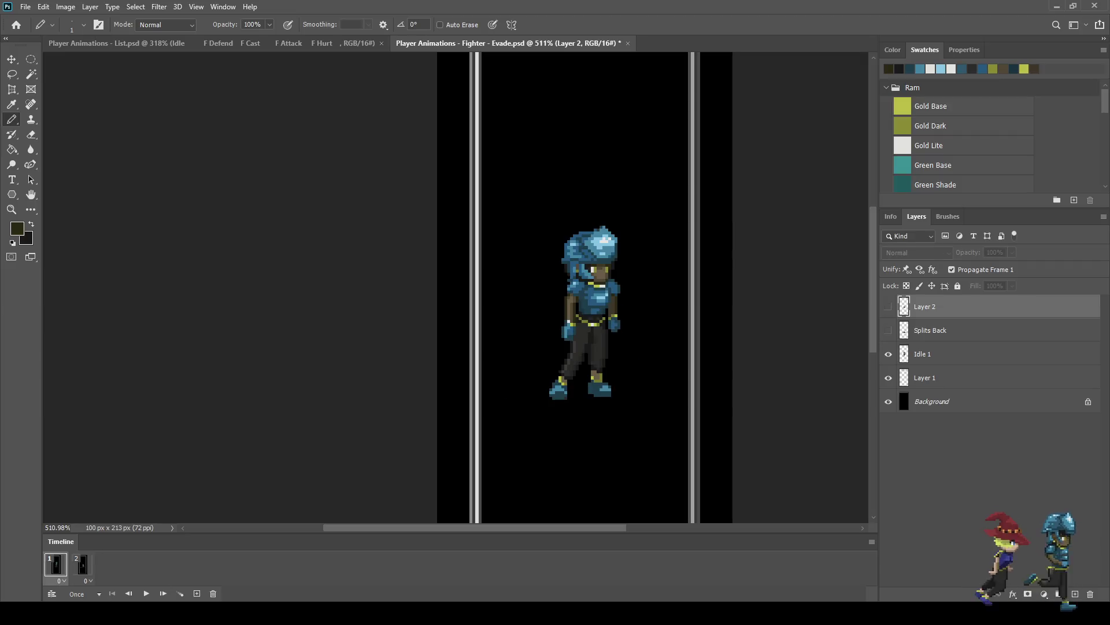
pyautogui.press('Left')
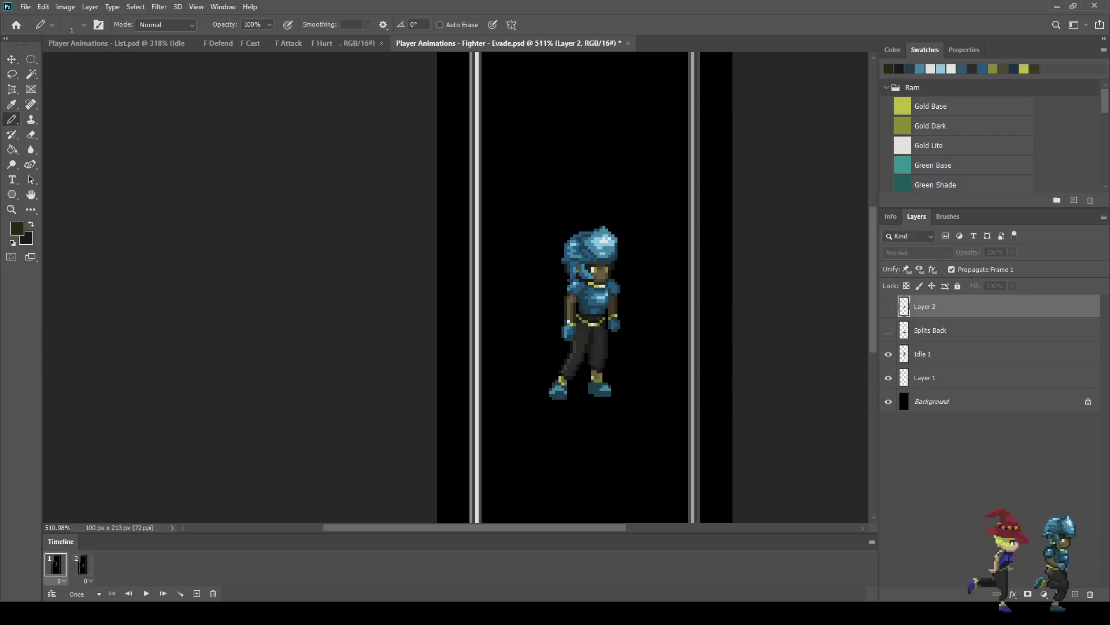
# Step: Flip between Evade frames 1 and 2, then save Player Animations - Fighter - Evade.psd
pyautogui.hotkey('ctrl', 's')
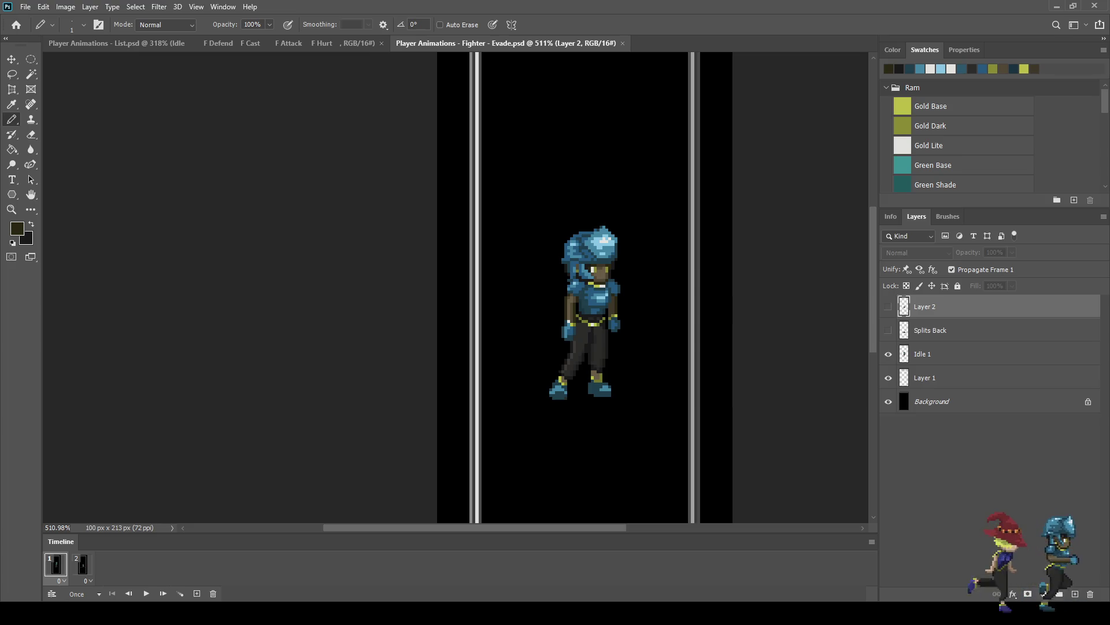
# Step: Compare the splits and standing frames, then duplicate the standing frame as frame 3
pyautogui.click(82, 563)
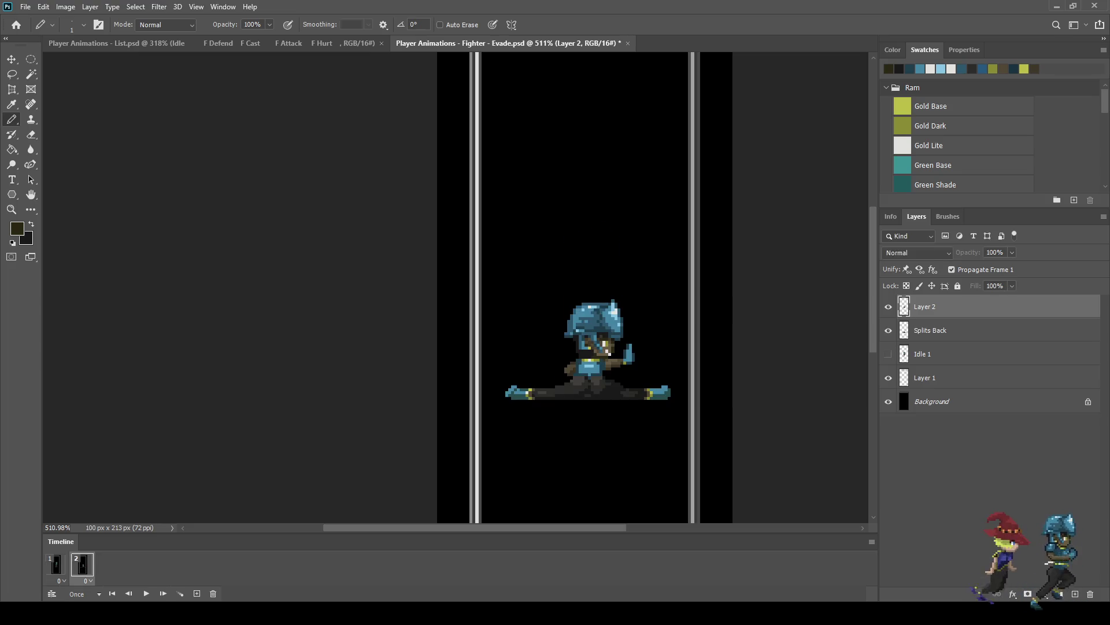
pyautogui.click(55, 564)
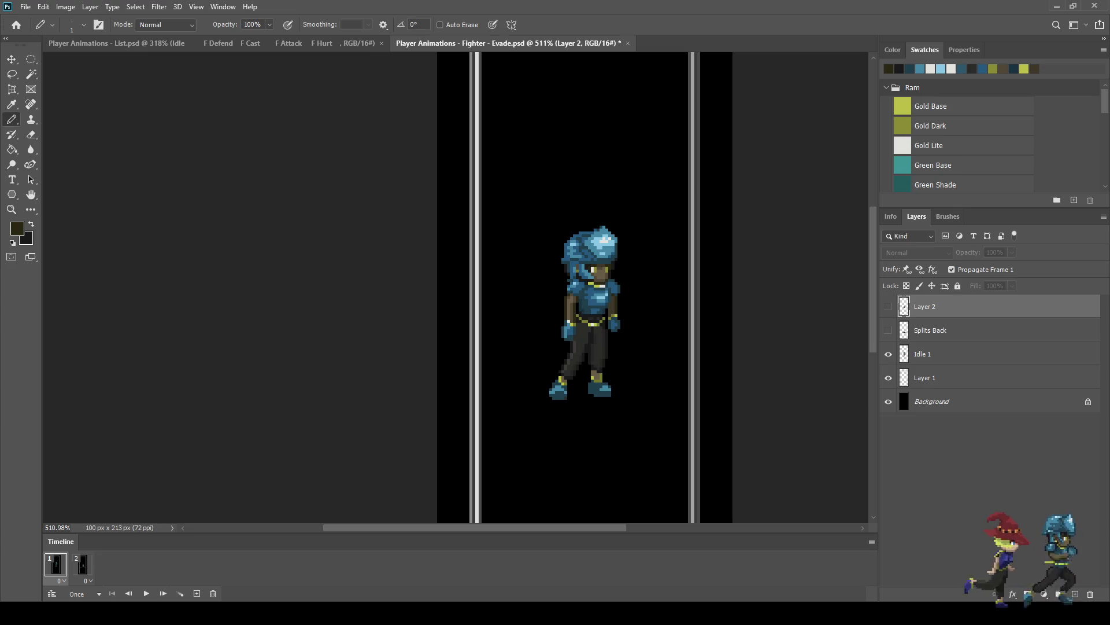
pyautogui.click(196, 593)
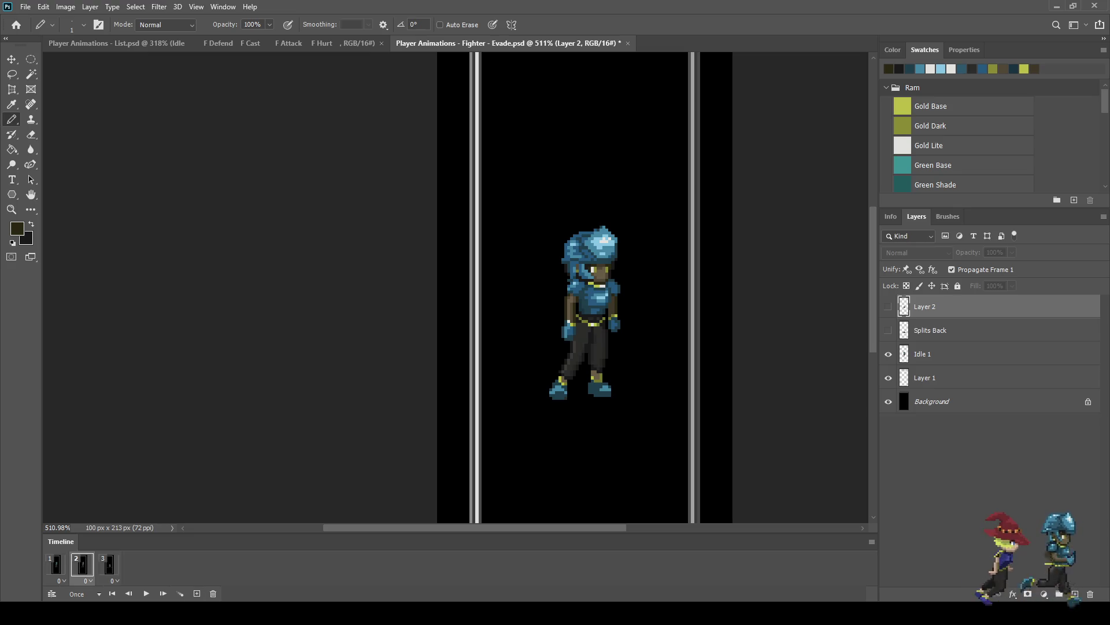
# Step: In frame 3, copy Layer 2 and Splits Back, hide Idle 1, and show both copies
pyautogui.keyDown('shift'); pyautogui.click(930, 330); pyautogui.keyUp('shift')
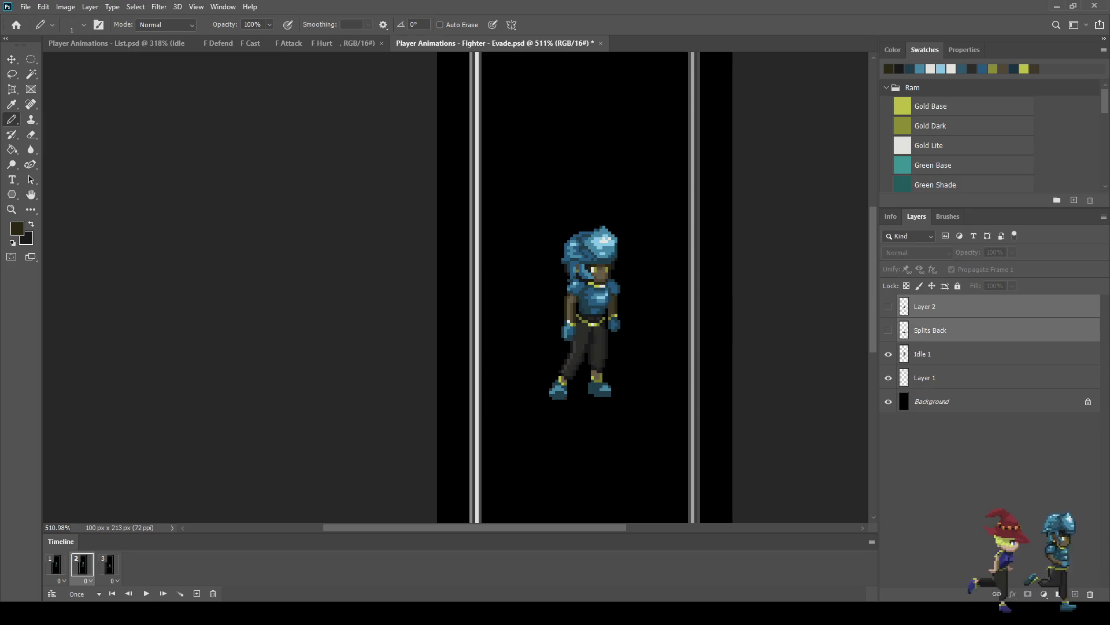
pyautogui.hotkey('ctrl', 'j')
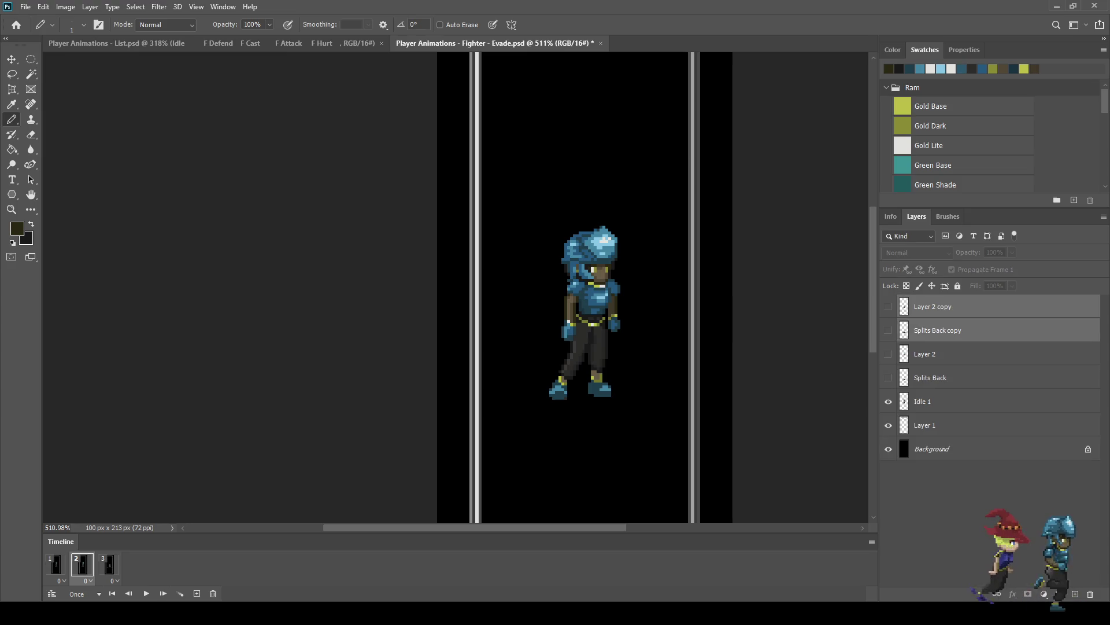
pyautogui.click(888, 402)
pyautogui.click(888, 330)
pyautogui.click(888, 306)
pyautogui.scroll(4, 567, 410)
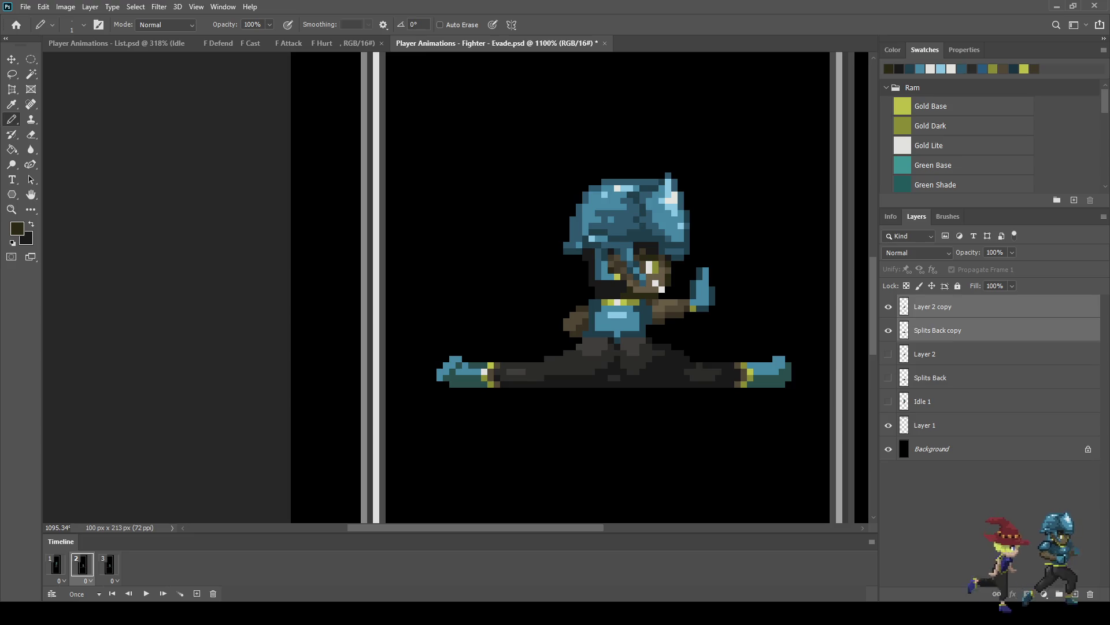
pyautogui.click(933, 307)
pyautogui.hotkey('alt', '[')
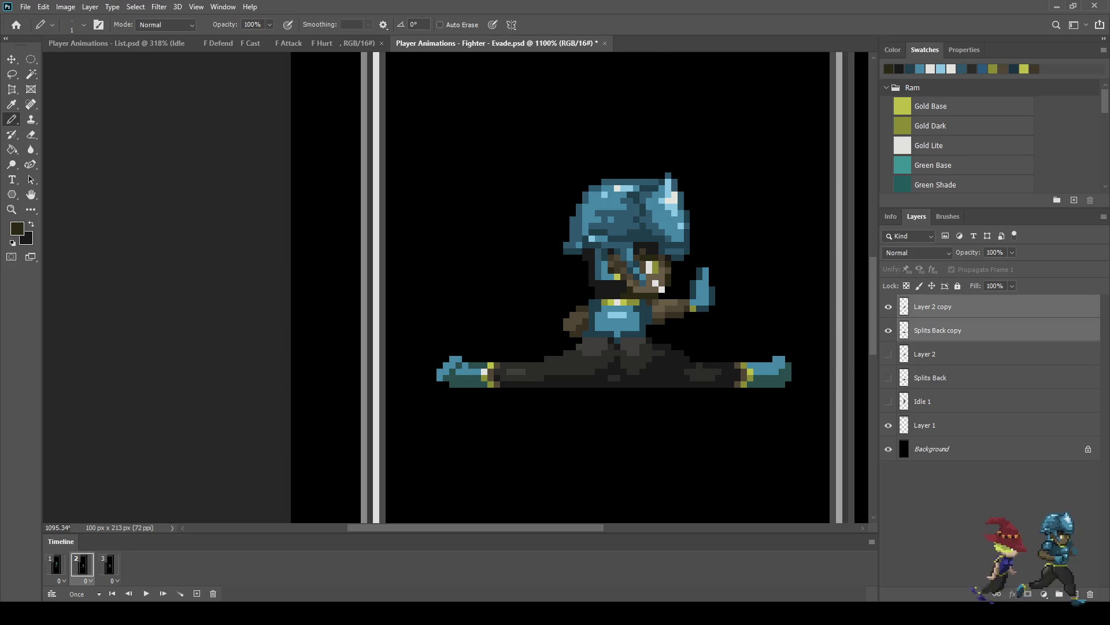
# Step: Merge the copied layers and raise the lassoed head and arm by 6 px
pyautogui.press('Delete')
pyautogui.press('l')
pyautogui.moveTo(539, 187)
pyautogui.mouseDown()
pyautogui.moveTo(651, 145)
pyautogui.moveTo(742, 217)
pyautogui.moveTo(726, 311)
pyautogui.moveTo(674, 333)
pyautogui.mouseUp()
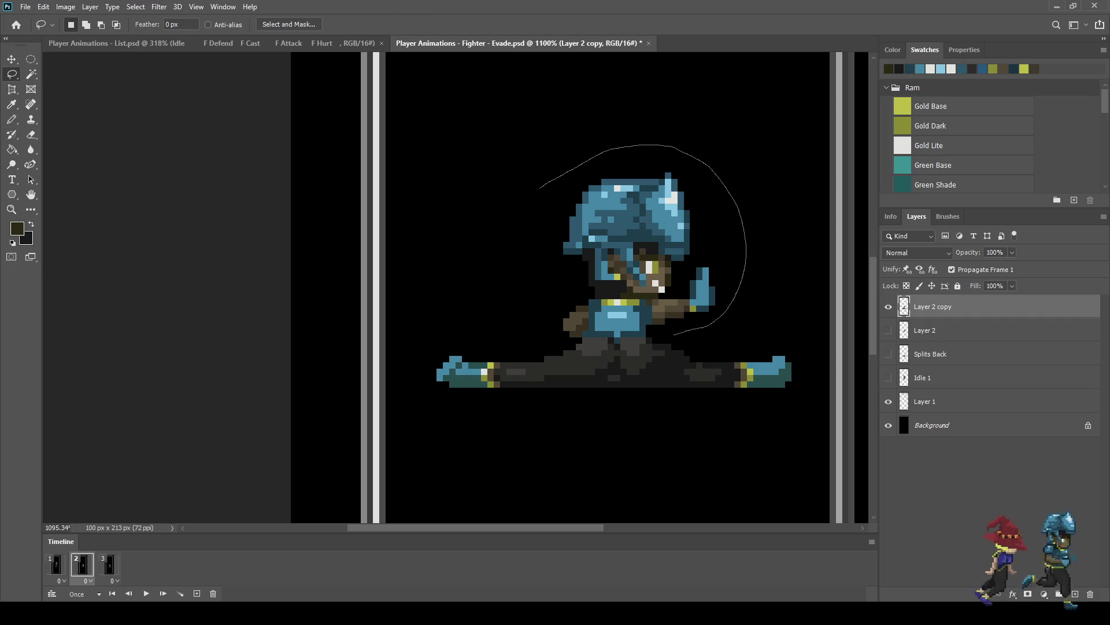
pyautogui.moveTo(576, 337)
pyautogui.mouseDown()
pyautogui.moveTo(539, 299)
pyautogui.moveTo(539, 191)
pyautogui.mouseUp()
pyautogui.hotkey('ctrl', 't')
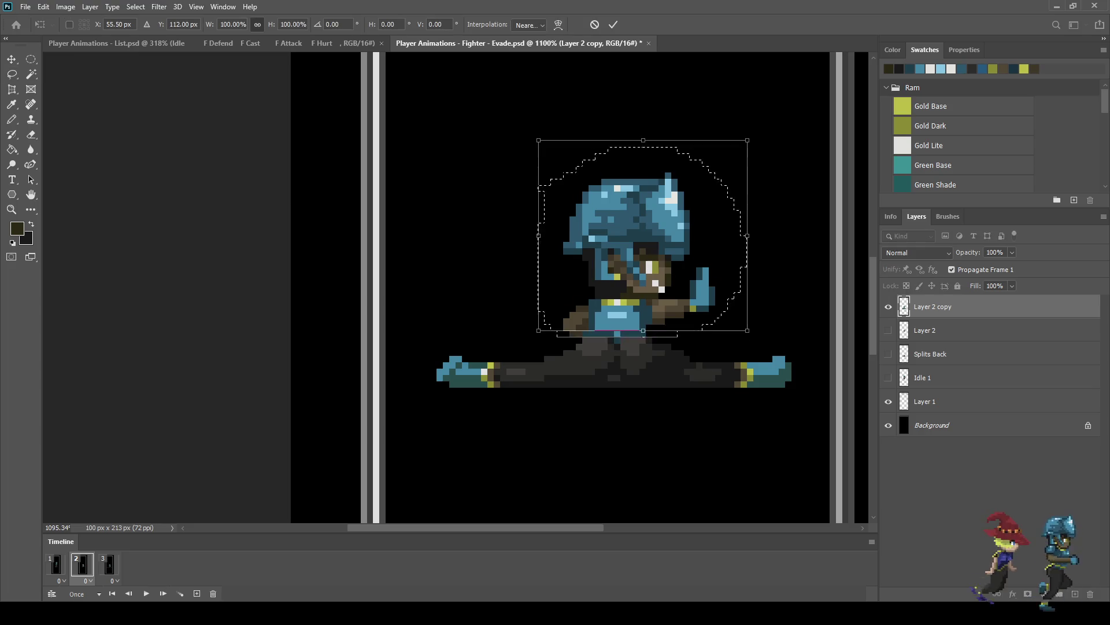
pyautogui.press('Up')
pyautogui.press('Up')
pyautogui.press('Up')
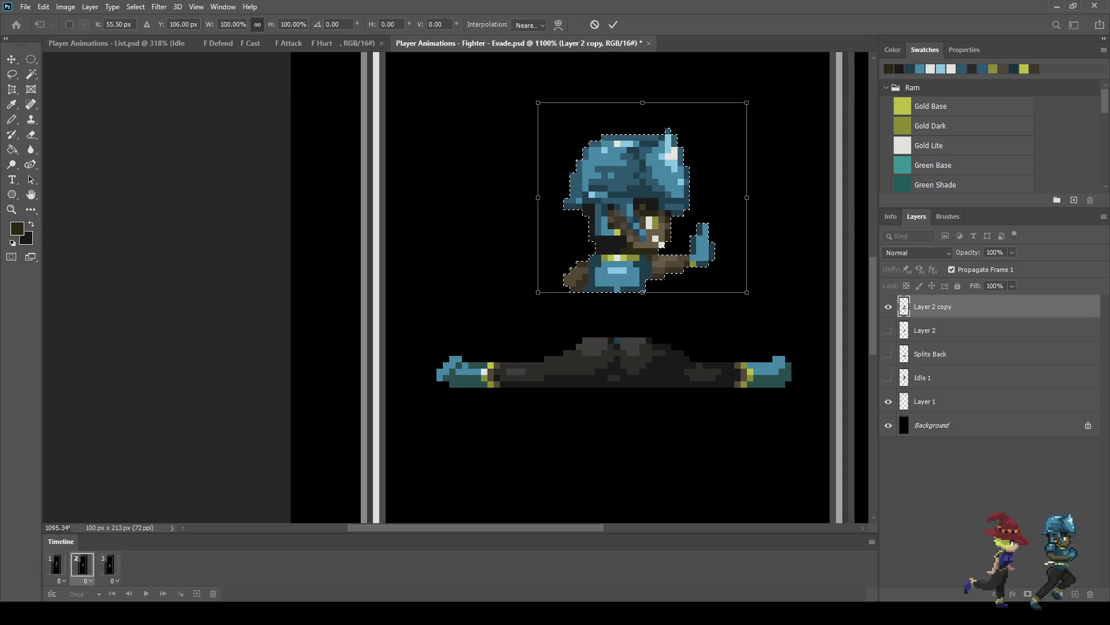
pyautogui.press('Return')
pyautogui.hotkey('ctrl', 'd')
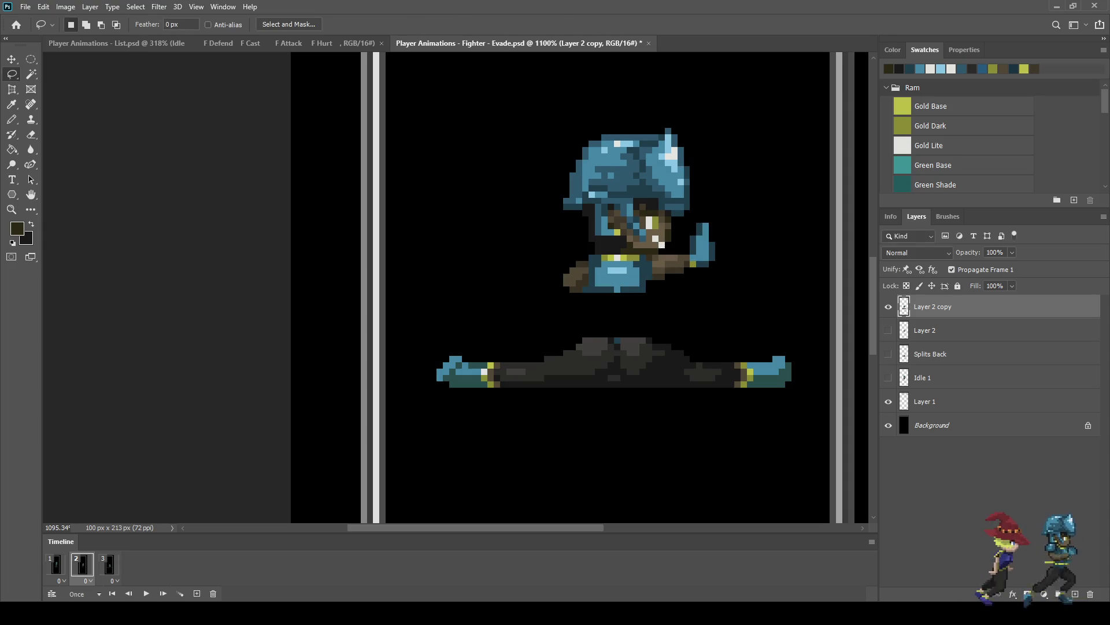
pyautogui.scroll(2, 499, 376)
# Step: Rotate the left leg down to about -27° and tuck it back toward the hip
pyautogui.moveTo(398, 333)
pyautogui.mouseDown()
pyautogui.moveTo(590, 300)
pyautogui.moveTo(654, 311)
pyautogui.moveTo(673, 339)
pyautogui.moveTo(659, 411)
pyautogui.moveTo(370, 398)
pyautogui.moveTo(399, 335)
pyautogui.mouseUp()
pyautogui.hotkey('ctrl', 't')
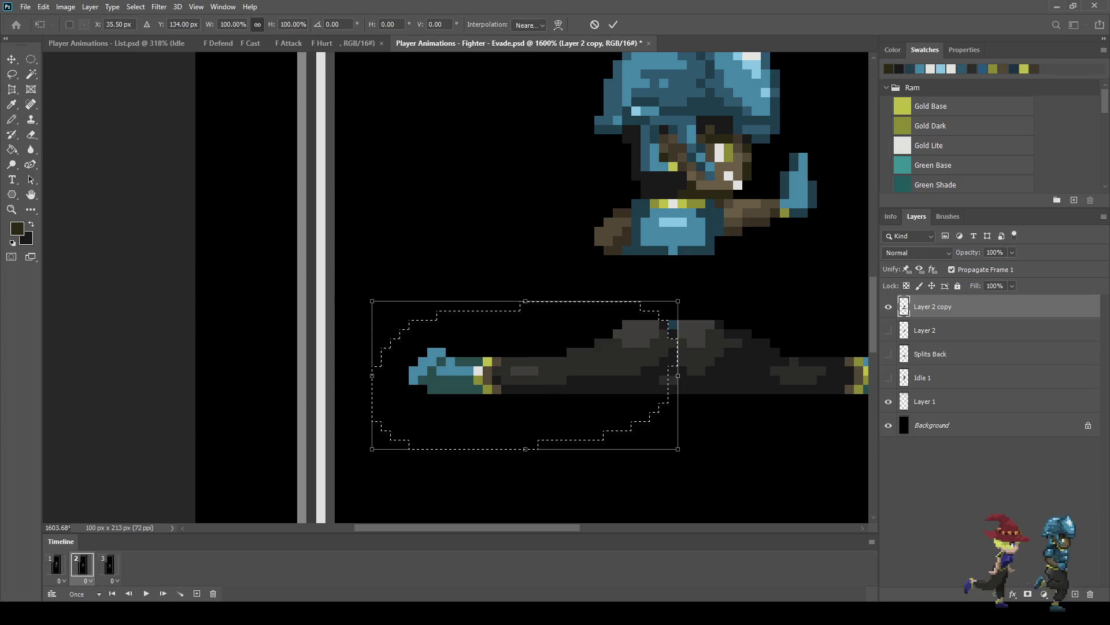
pyautogui.moveTo(688, 457); pyautogui.dragTo(707, 375)
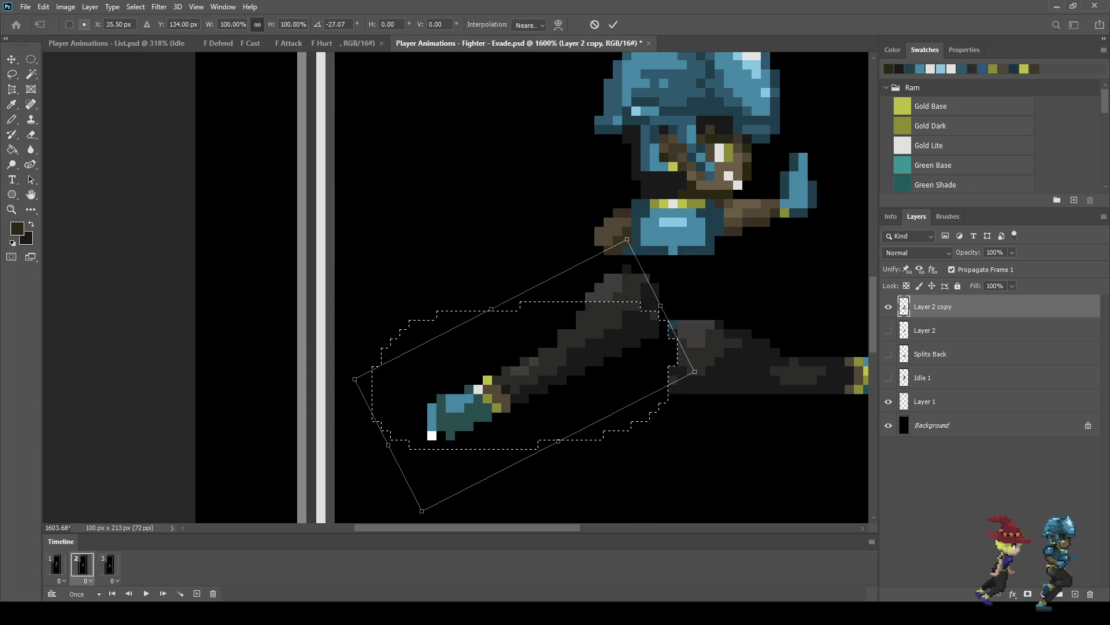
pyautogui.moveTo(549, 347); pyautogui.dragTo(564, 328)
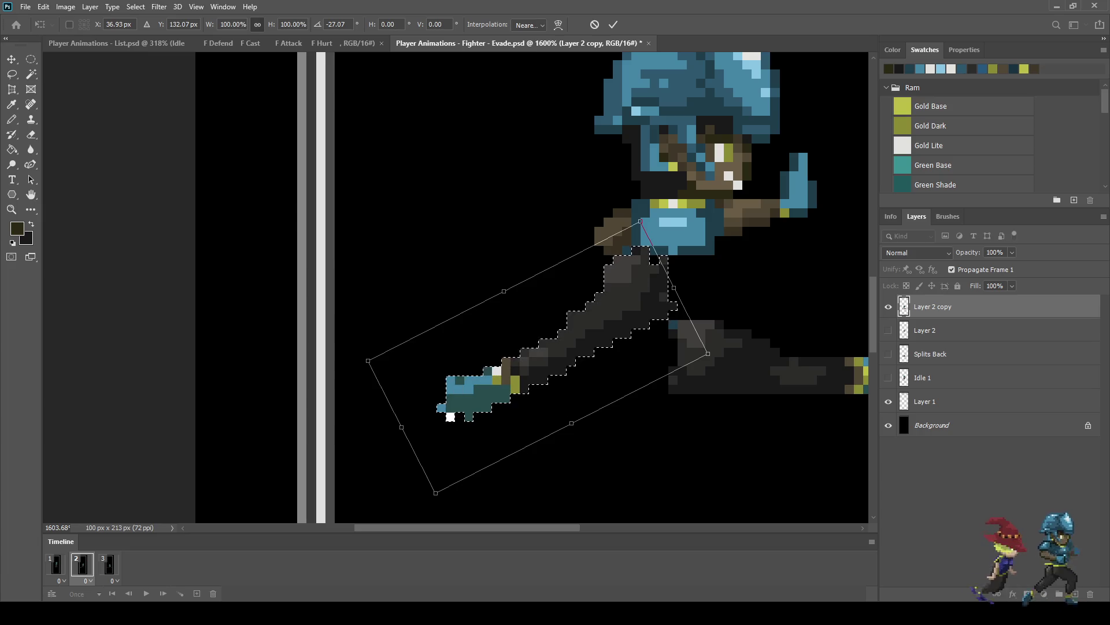
pyautogui.click(613, 25)
pyautogui.scroll(-3, 520, 292)
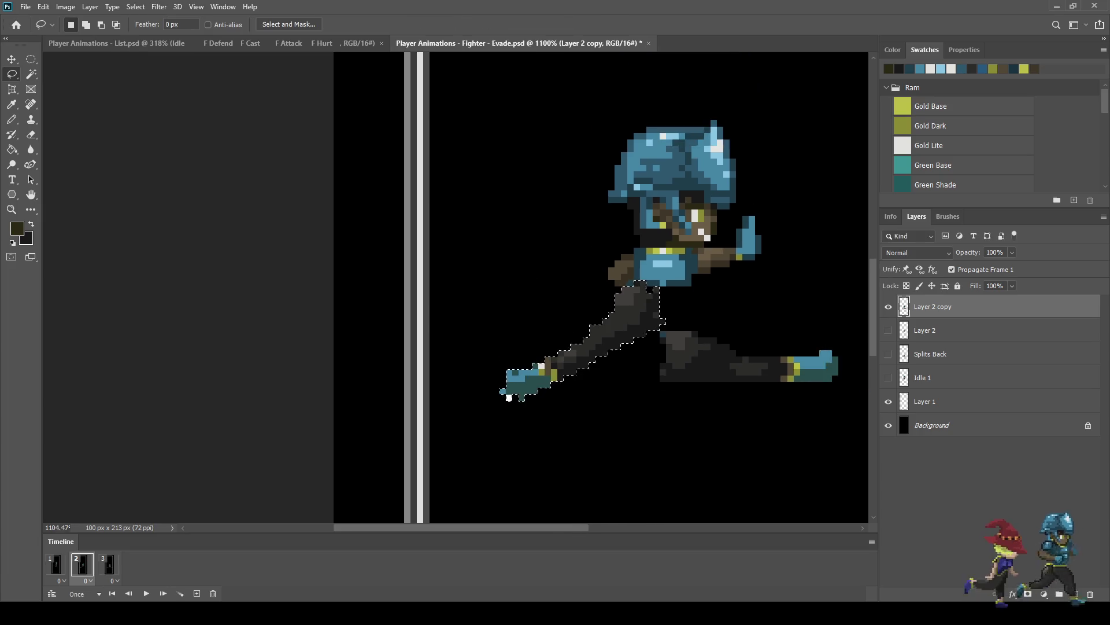
# Step: Rotate the right leg down about 37° and shift it up toward the hip
pyautogui.moveTo(606, 373)
pyautogui.mouseDown()
pyautogui.moveTo(620, 320)
pyautogui.moveTo(827, 333)
pyautogui.moveTo(631, 387)
pyautogui.moveTo(605, 365)
pyautogui.mouseUp()
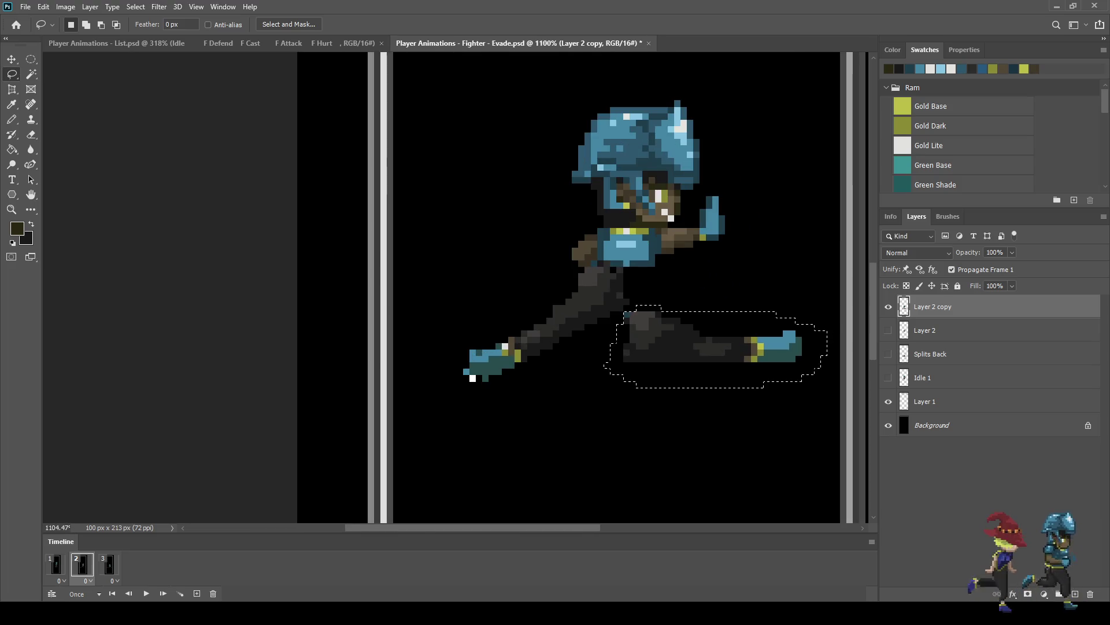
pyautogui.hotkey('ctrl', 't')
pyautogui.moveTo(832, 404); pyautogui.dragTo(773, 467)
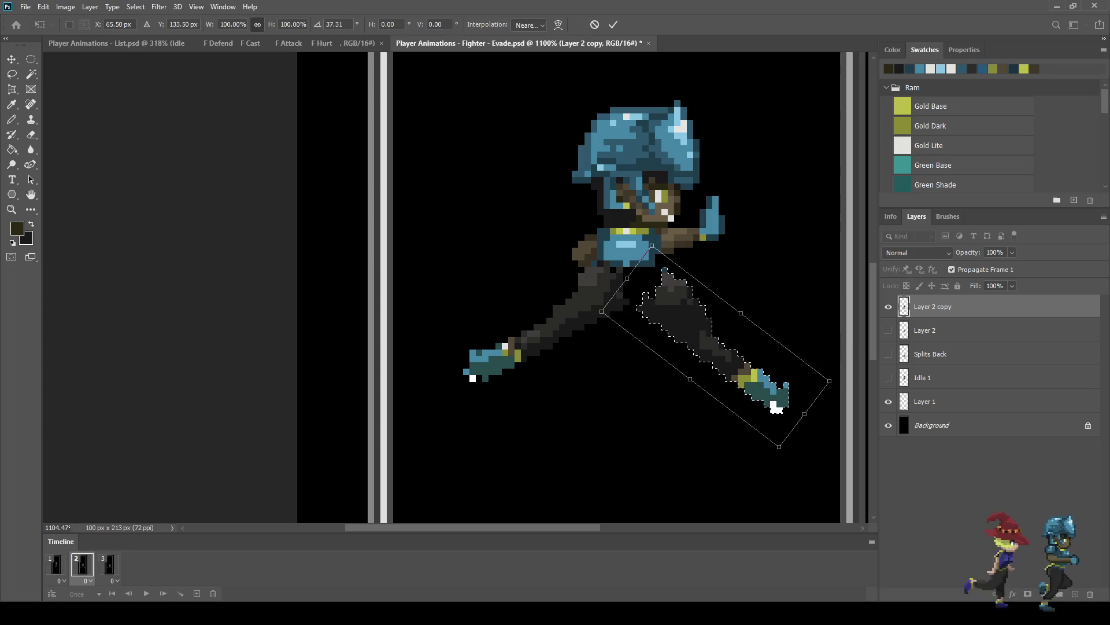
pyautogui.moveTo(692, 351); pyautogui.dragTo(676, 338)
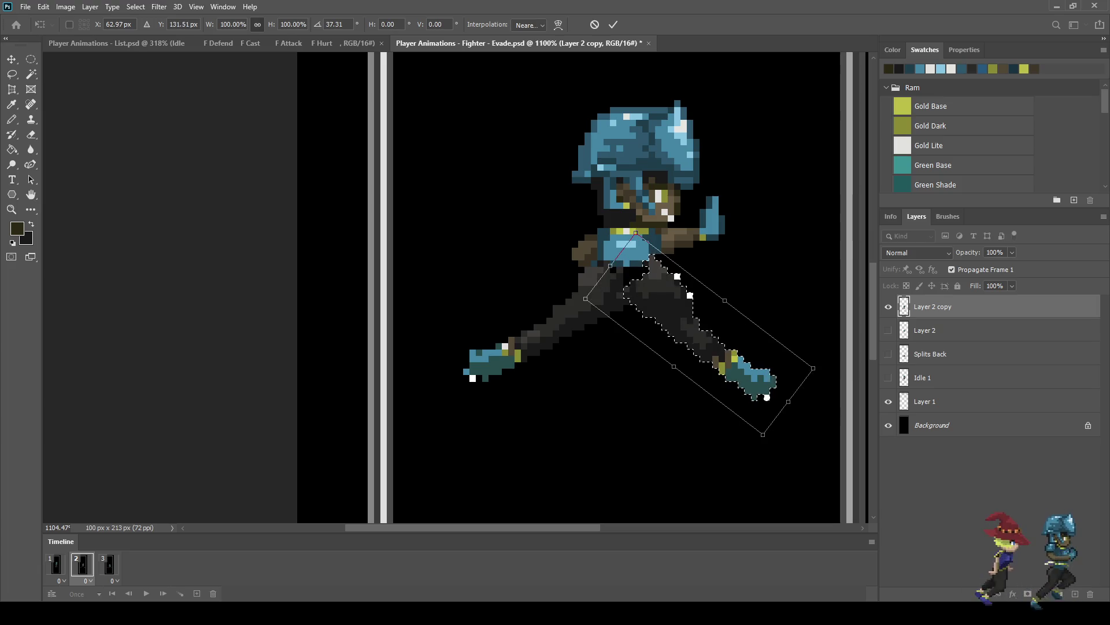
pyautogui.press('Return')
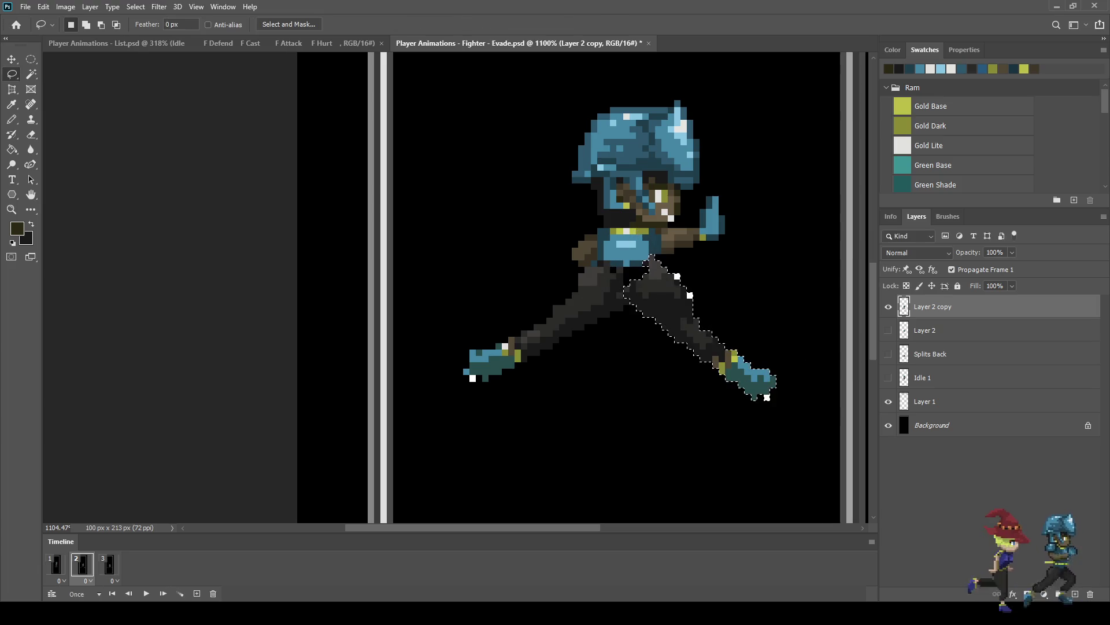
pyautogui.hotkey('ctrl', 'd')
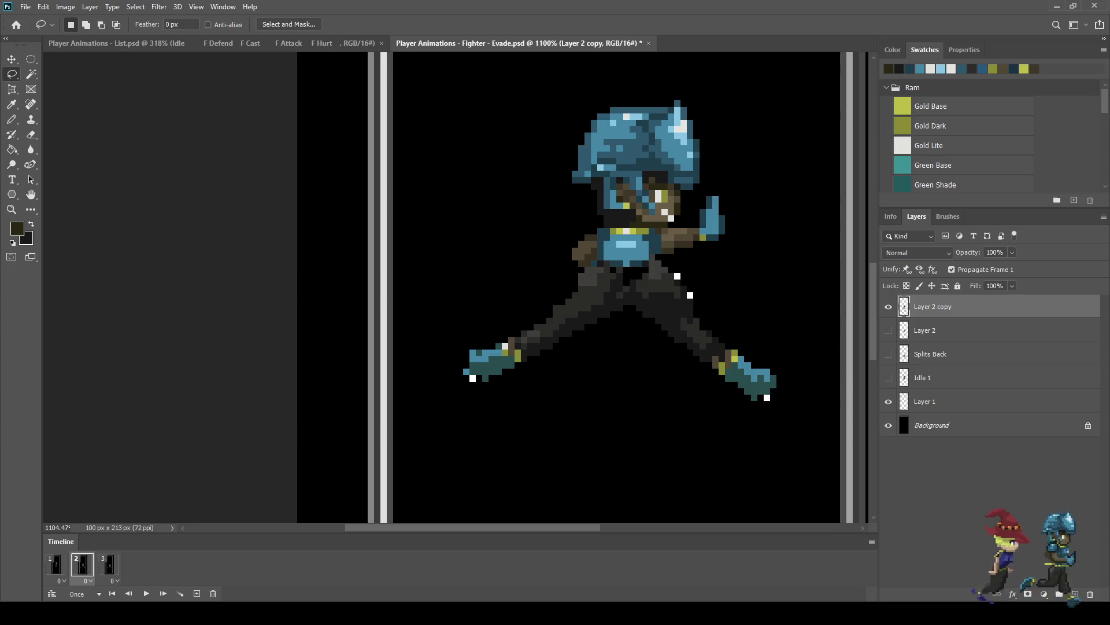
pyautogui.scroll(10, 668, 269)
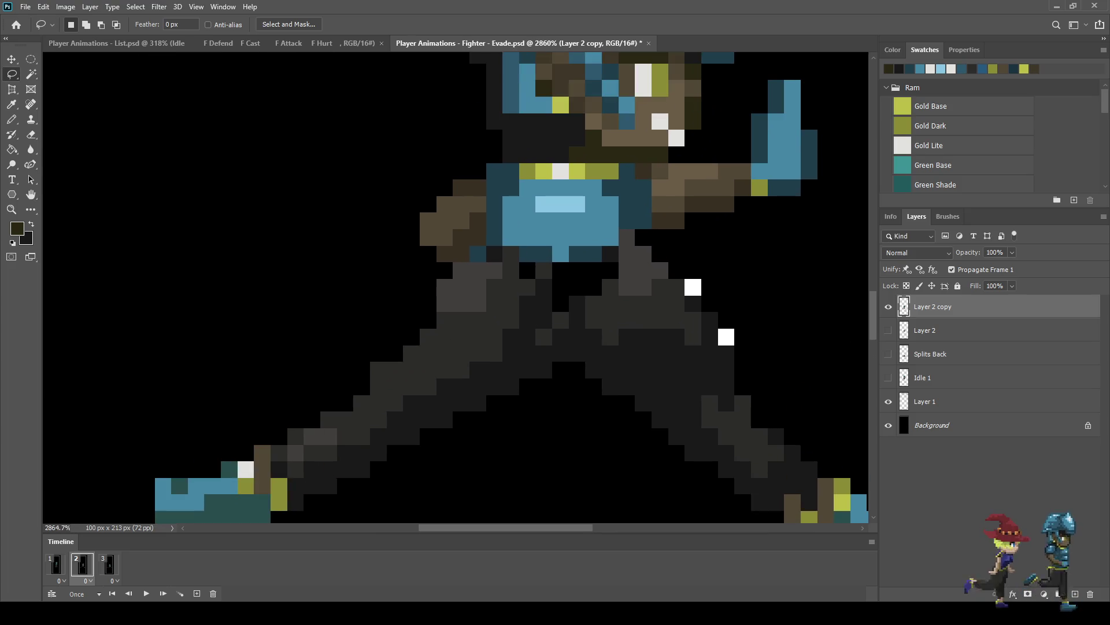
# Step: Fix the hip and leg pixels: erase a stray grey, fill grey gaps, add dark shading
pyautogui.press('e')
pyautogui.click(627, 237)
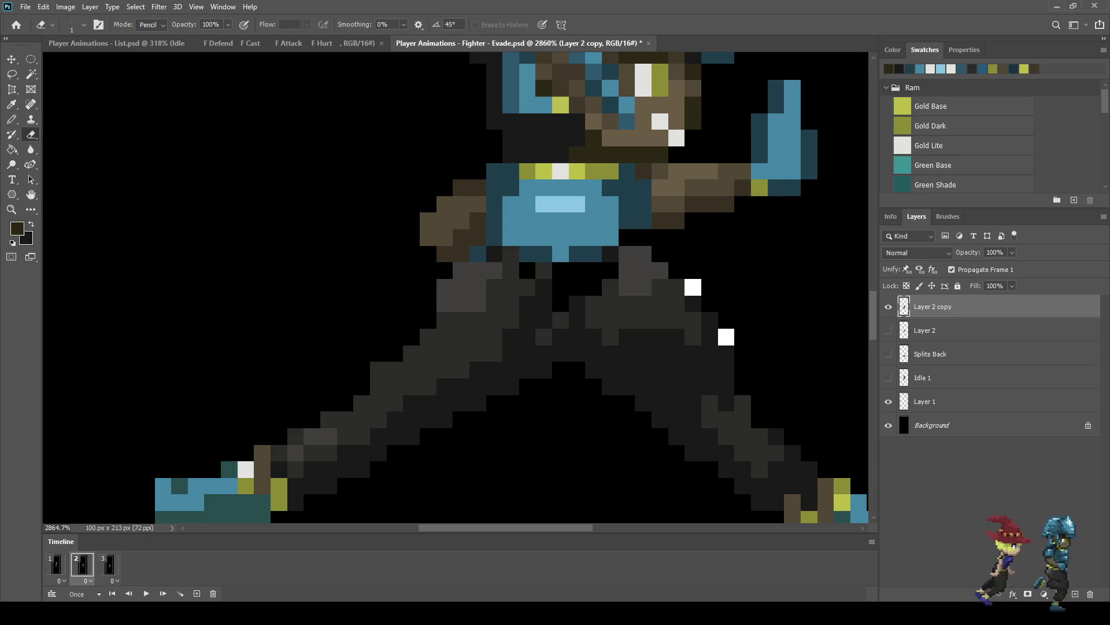
pyautogui.press('i')
pyautogui.press('b')
pyautogui.click(611, 254)
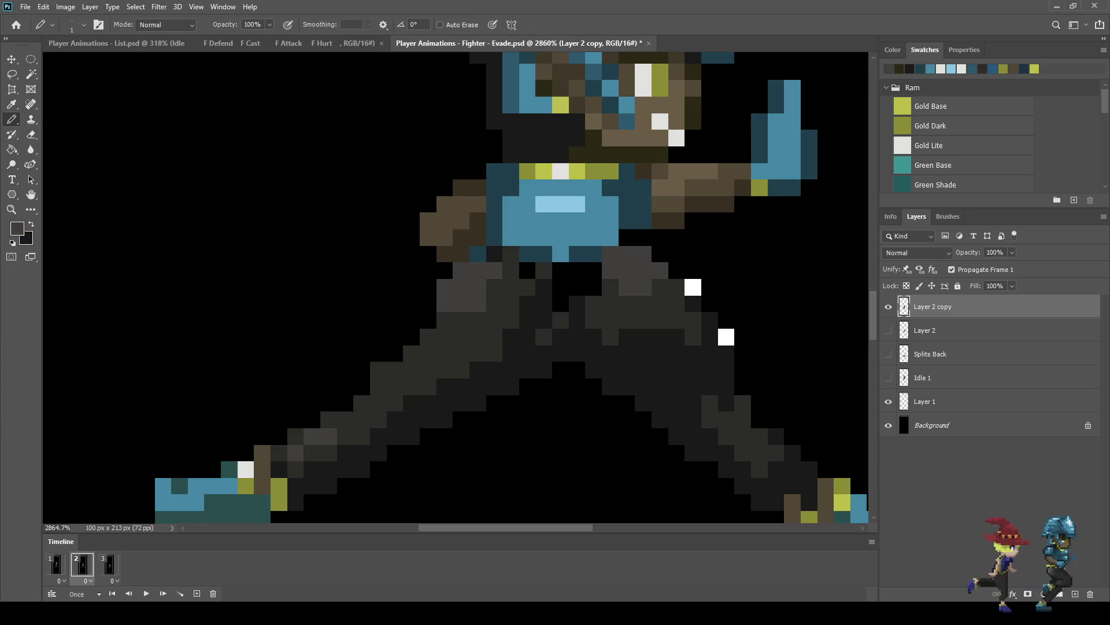
pyautogui.moveTo(593, 287); pyautogui.dragTo(594, 271)
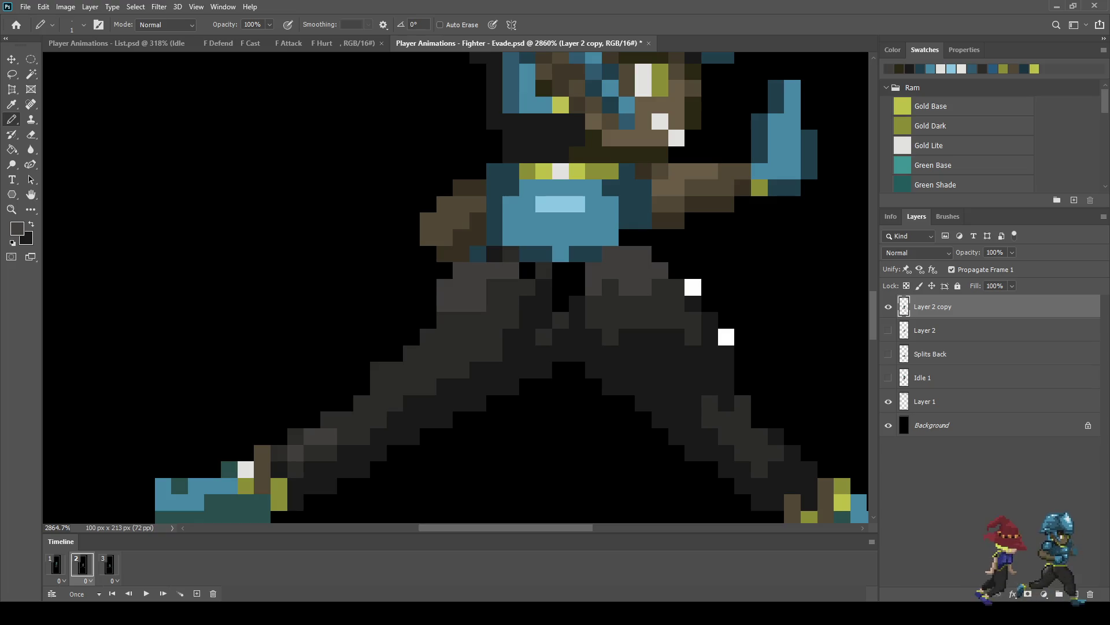
pyautogui.keyDown('alt'); pyautogui.click(593, 312); pyautogui.keyUp('alt')
pyautogui.moveTo(561, 303)
pyautogui.mouseDown()
pyautogui.moveTo(561, 270)
pyautogui.moveTo(528, 271)
pyautogui.mouseUp()
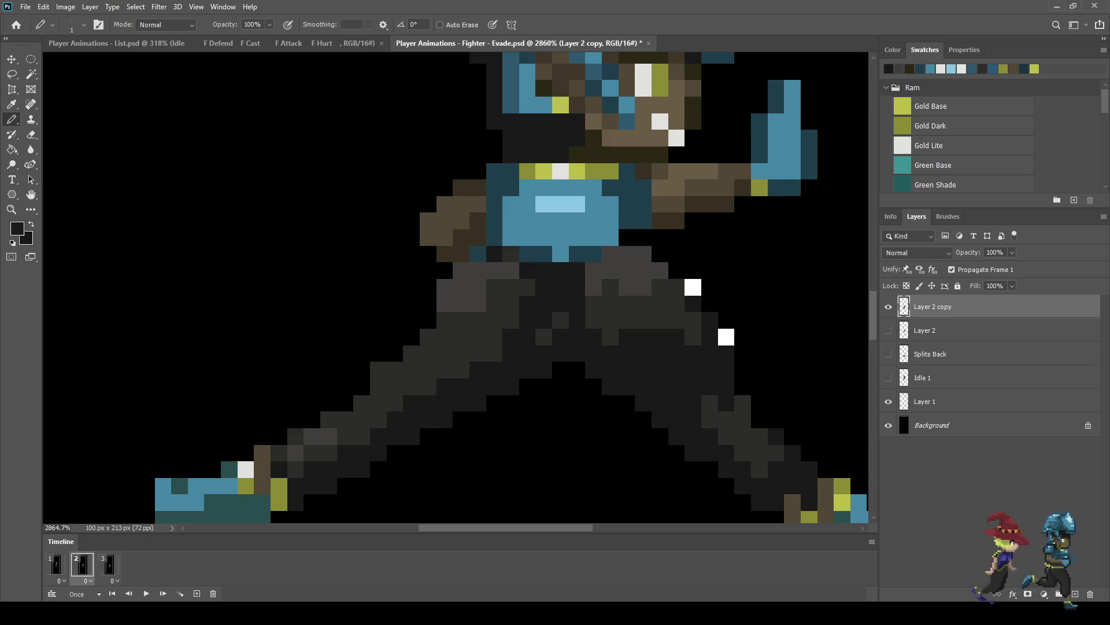
pyautogui.scroll(-5, 149, 283)
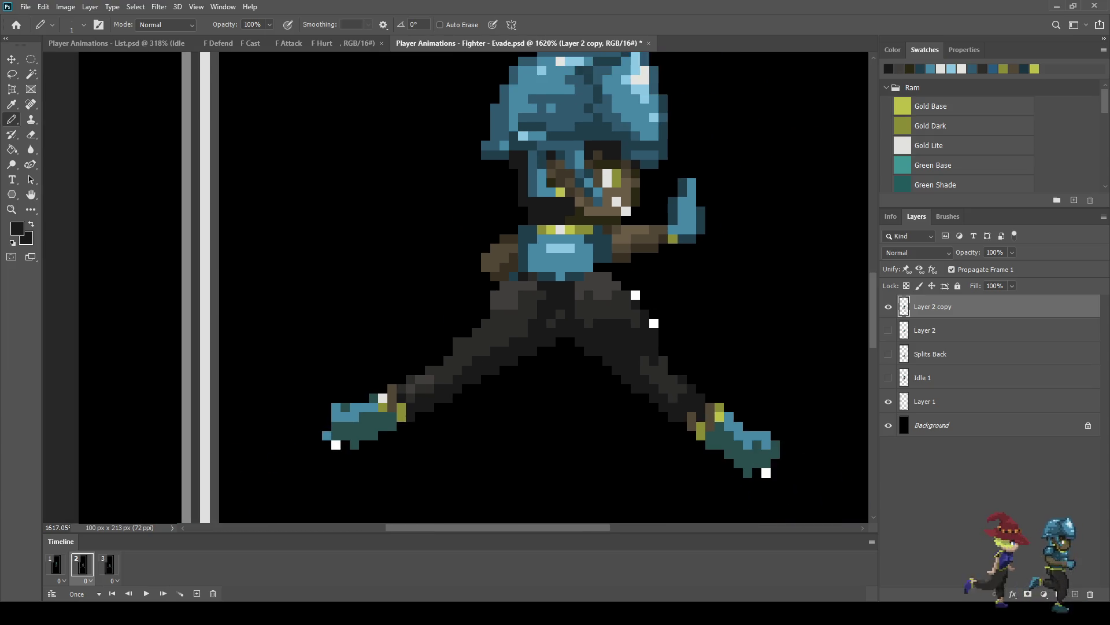
pyautogui.scroll(5, 149, 283)
# Step: Erase the stray white pixels beside the leg and on both feet
pyautogui.press('e')
pyautogui.click(640, 287)
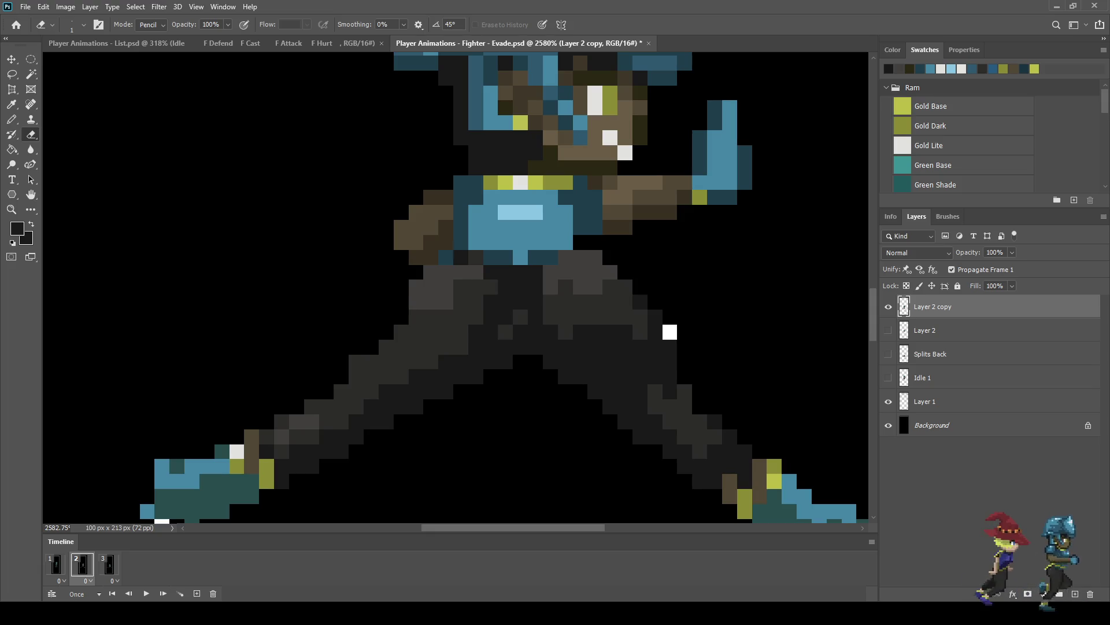
pyautogui.scroll(-3, 670, 331)
pyautogui.scroll(1, 670, 331)
pyautogui.scroll(1, 670, 331)
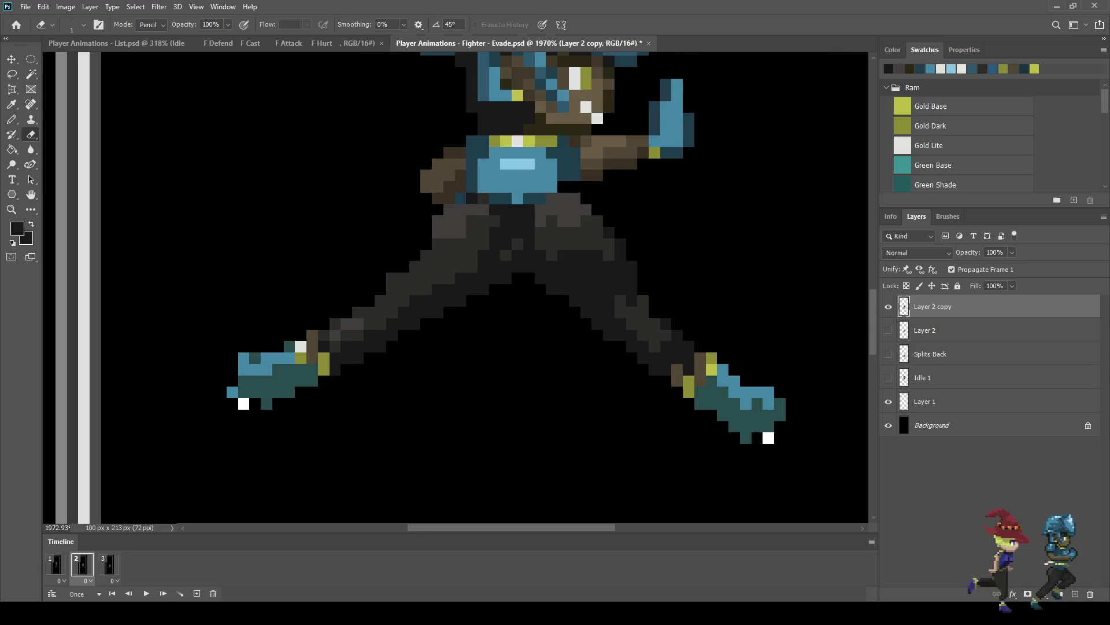
pyautogui.click(768, 437)
pyautogui.click(243, 404)
pyautogui.scroll(-6, 456, 287)
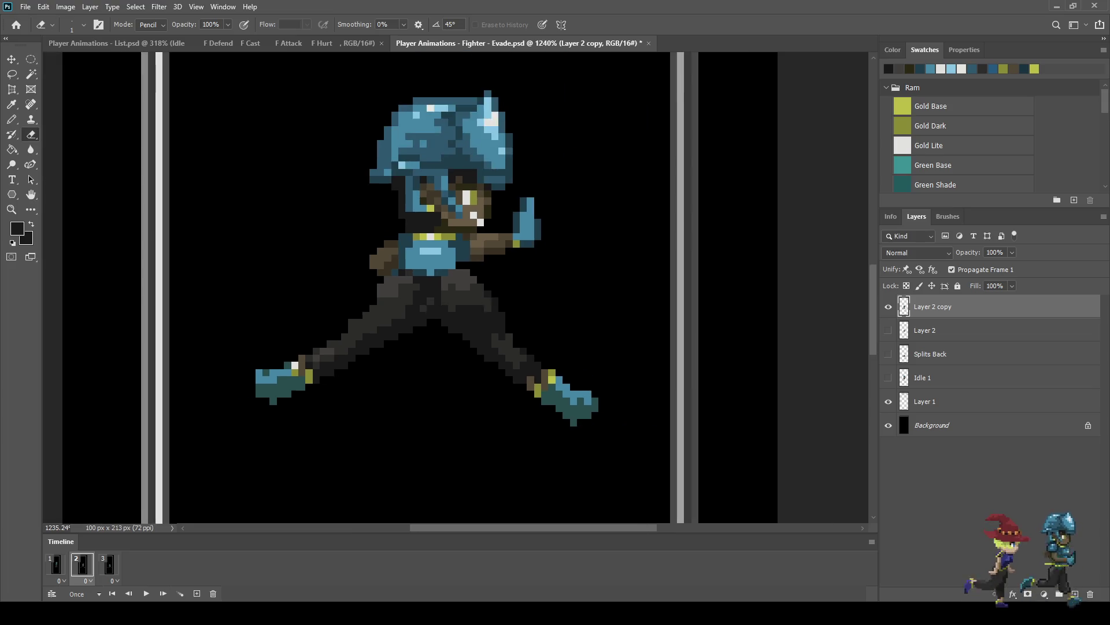
# Step: Play the animation and compare the idle frame with the leaping frame
pyautogui.press('space')
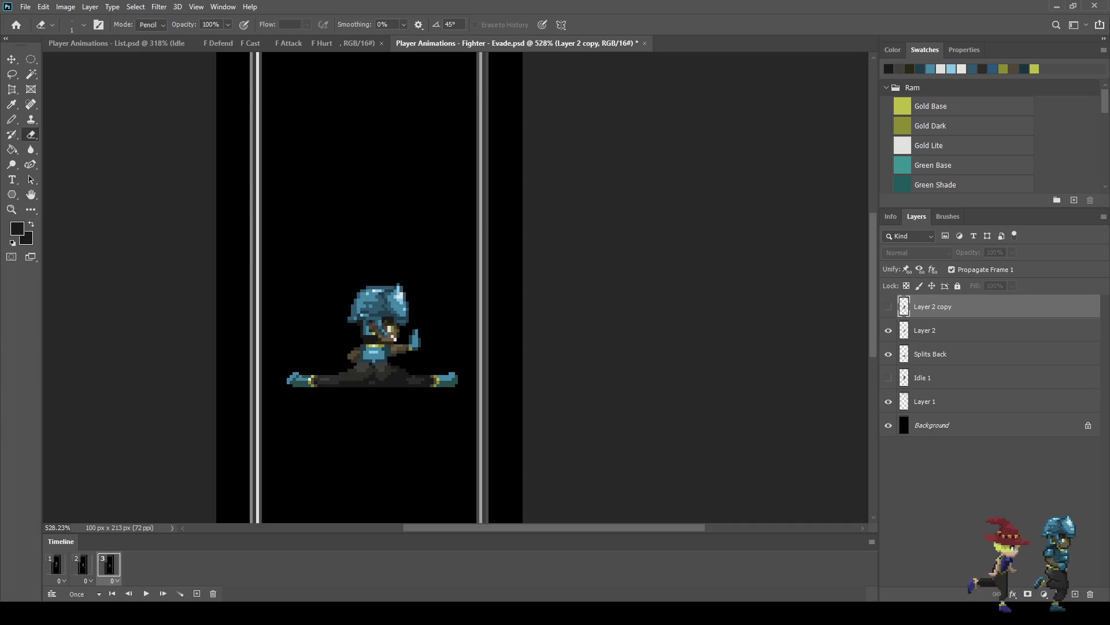
pyautogui.click(55, 564)
pyautogui.click(83, 563)
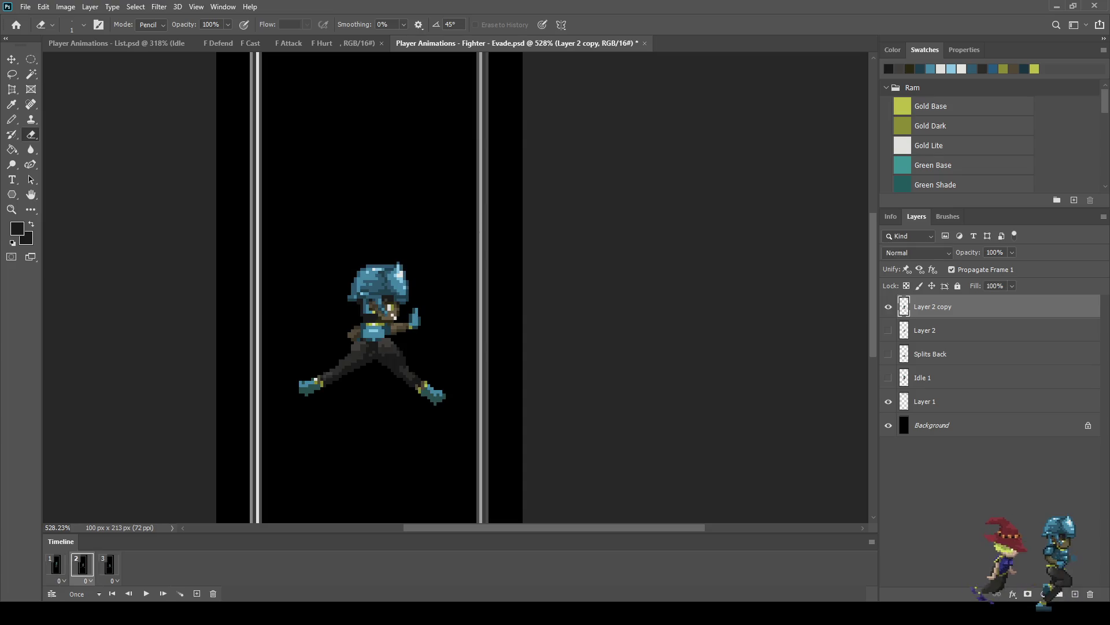
# Step: Trim two top pixels off the raised fist and review frames 1 through 3
pyautogui.scroll(6, 407, 313)
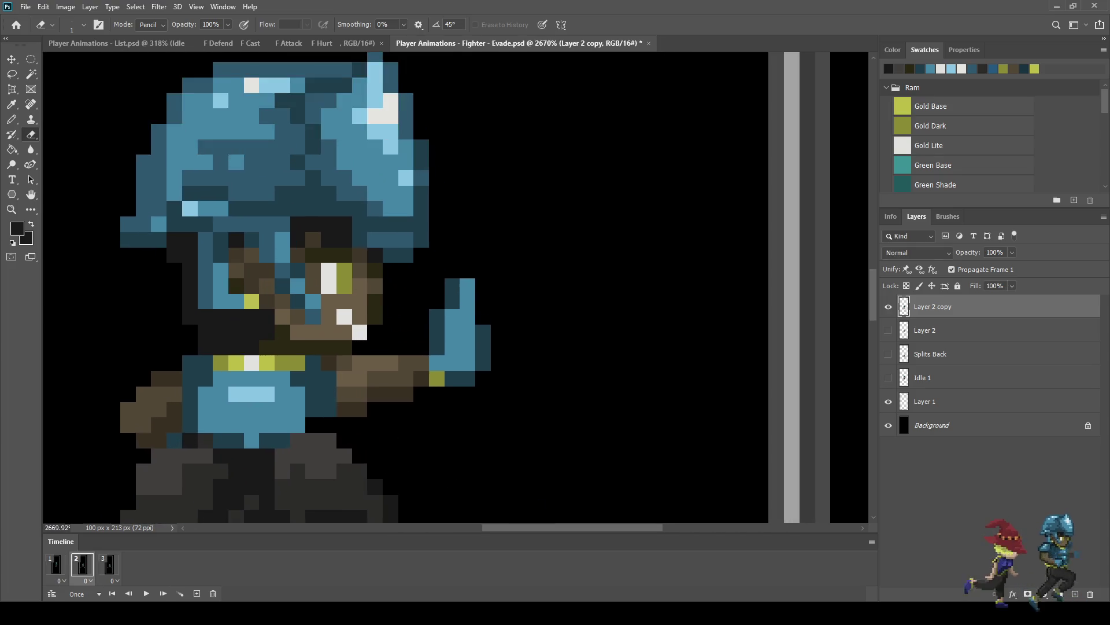
pyautogui.click(465, 283)
pyautogui.click(446, 284)
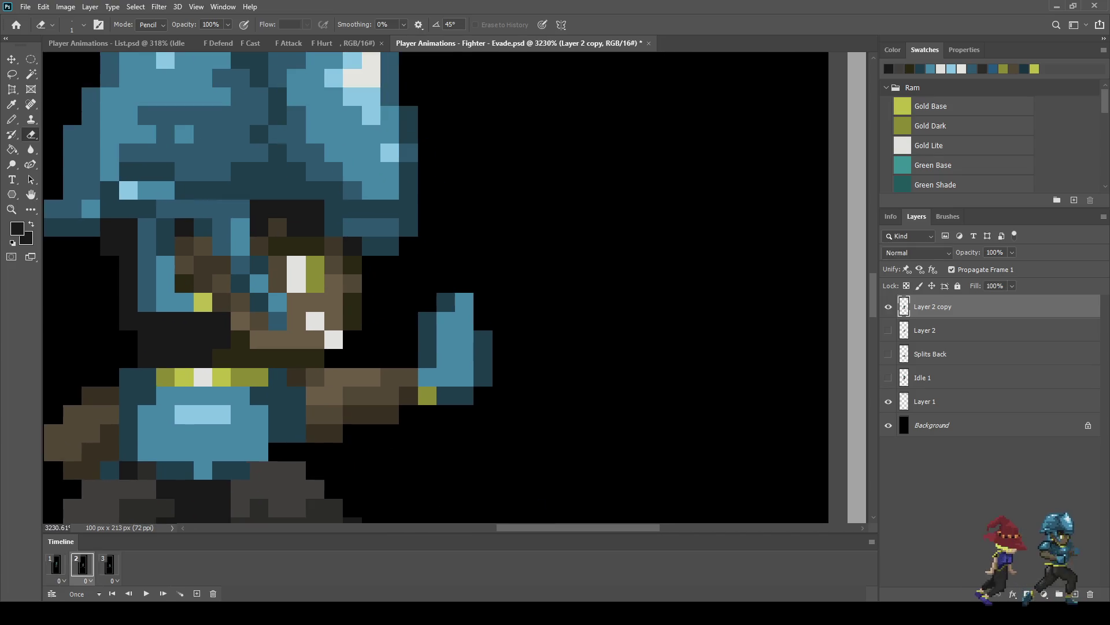
pyautogui.scroll(-4, 437, 292)
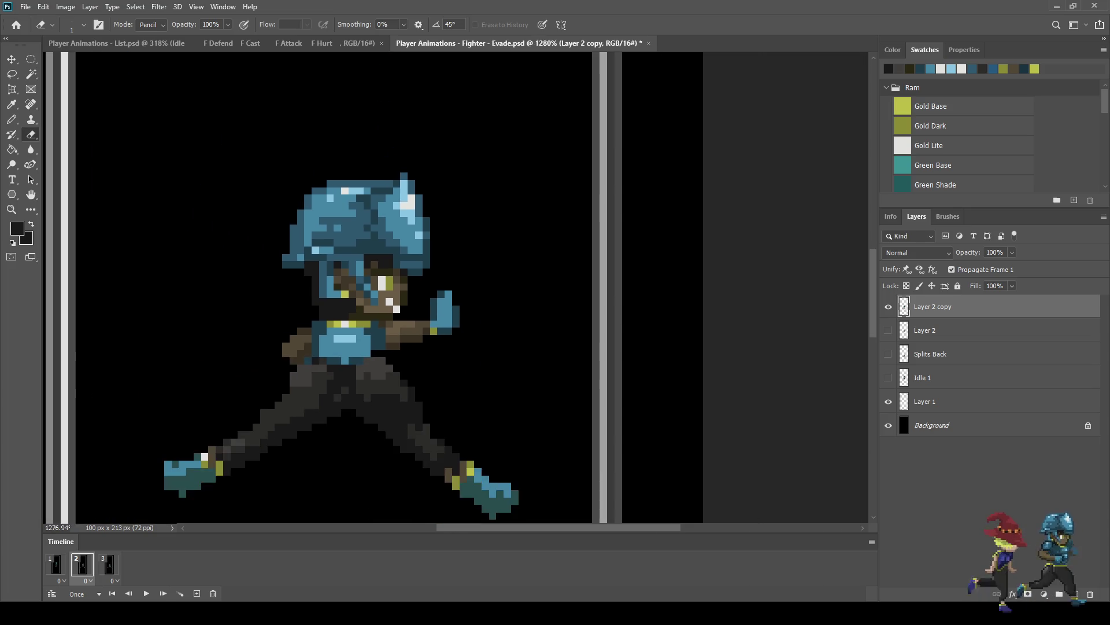
pyautogui.click(55, 564)
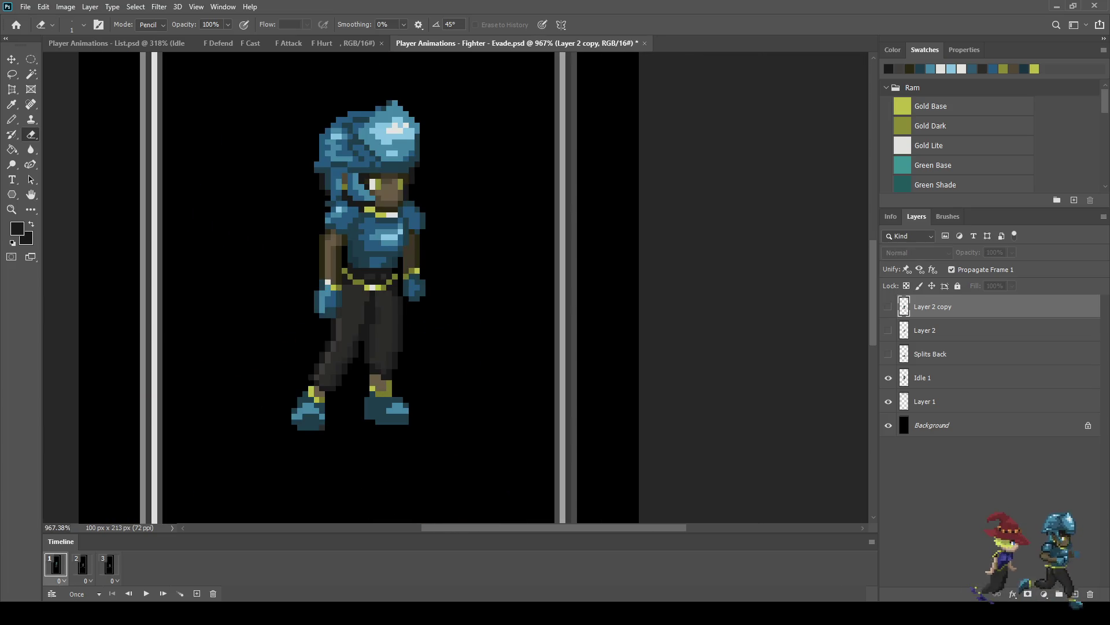
pyautogui.click(82, 564)
pyautogui.click(109, 564)
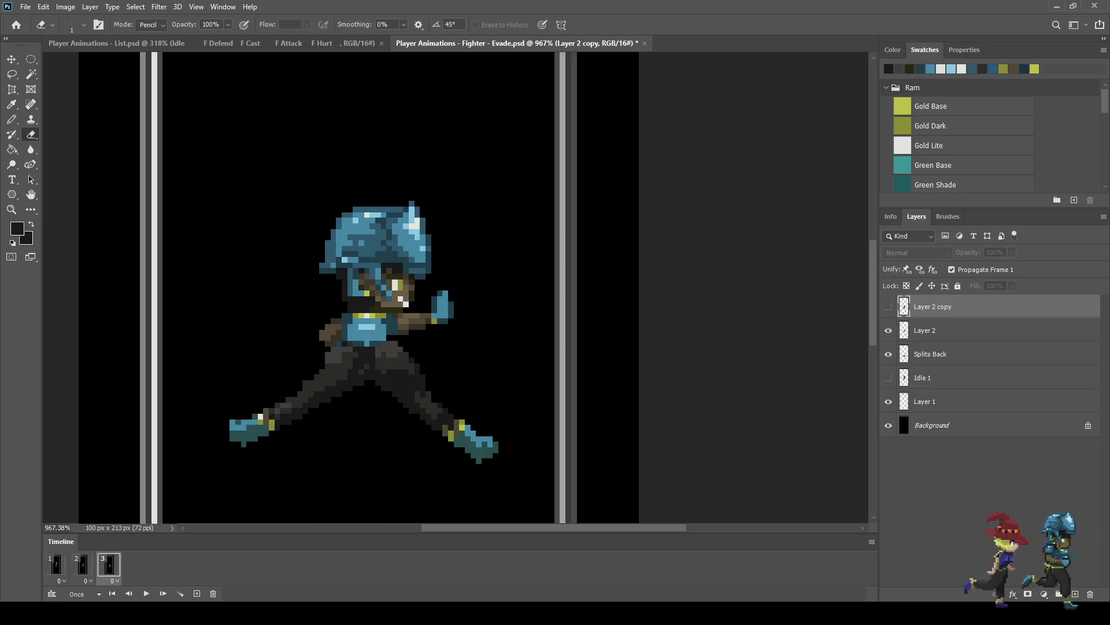
pyautogui.scroll(-4, 488, 280)
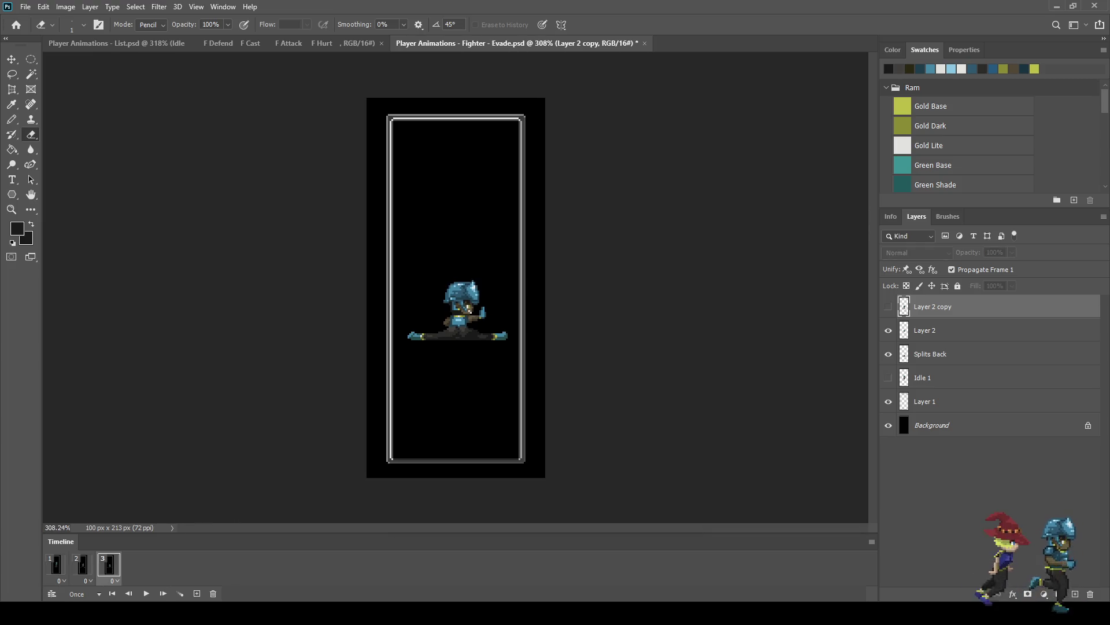
# Step: Add frame 4 showing only a new Layer 2 copy 2 of the leap pose
pyautogui.click(196, 594)
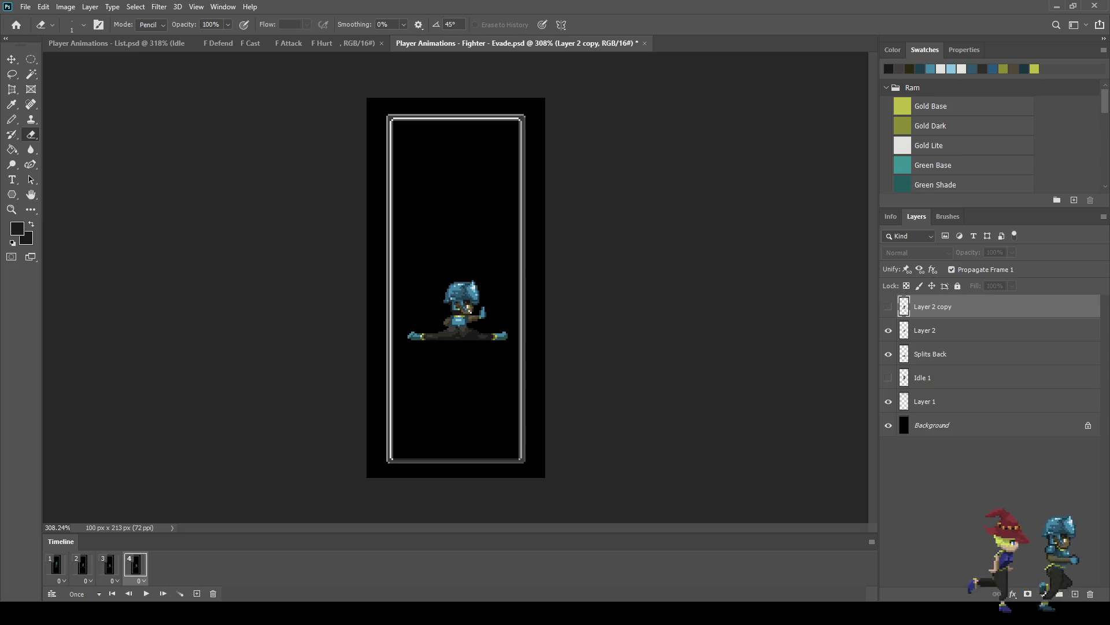
pyautogui.click(888, 330)
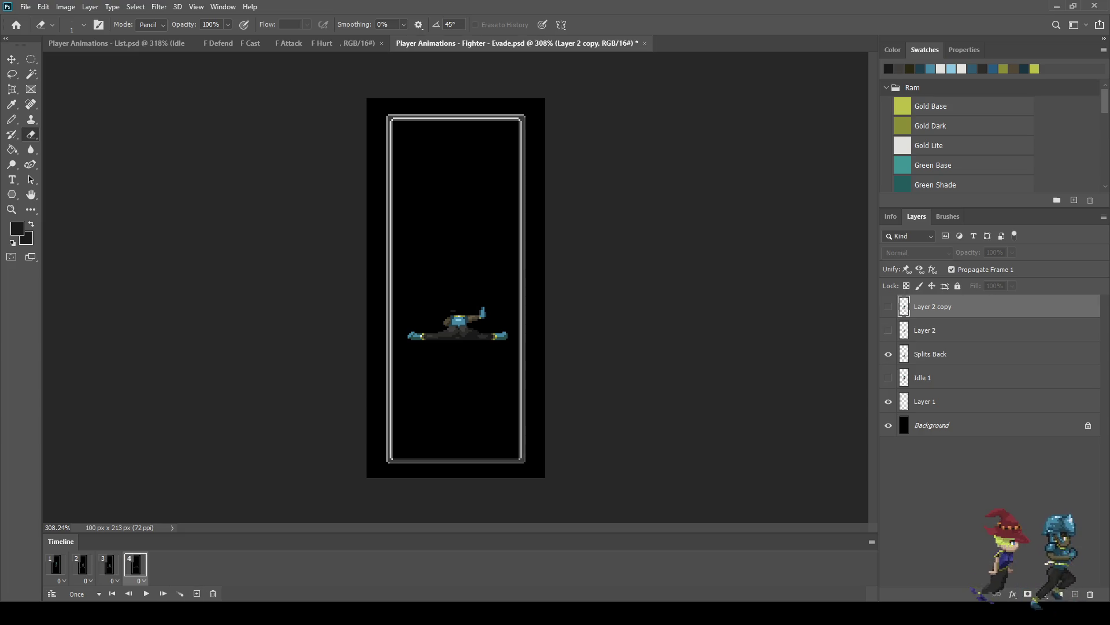
pyautogui.click(888, 354)
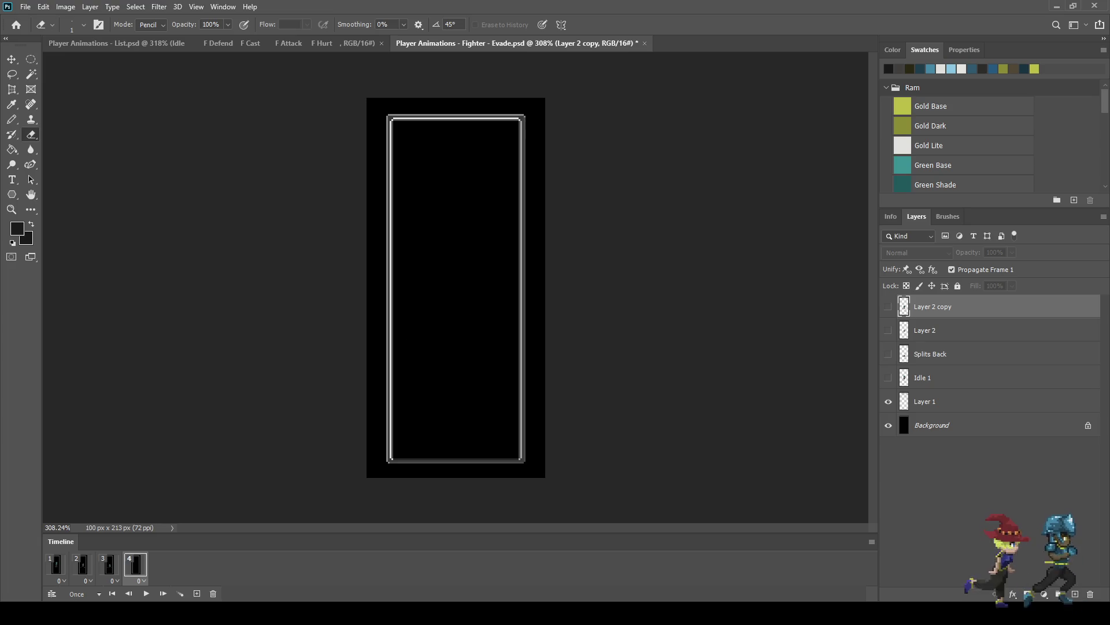
pyautogui.hotkey('ctrl', 'j')
pyautogui.click(889, 306)
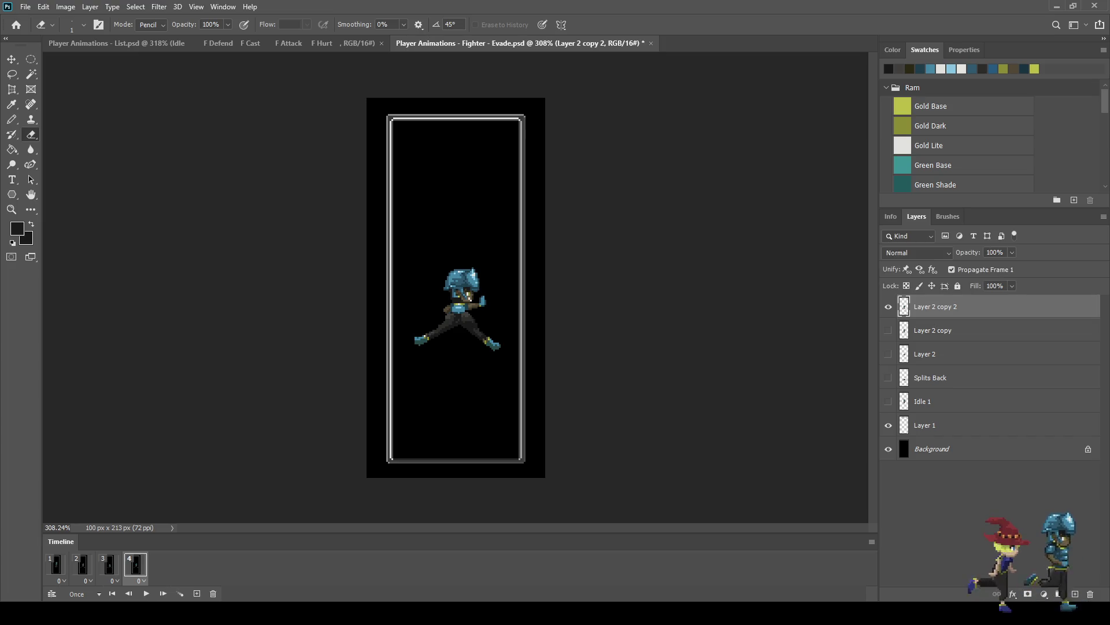
# Step: Add frame 5 with the Idle 1 stance visible and view at 100%
pyautogui.click(197, 594)
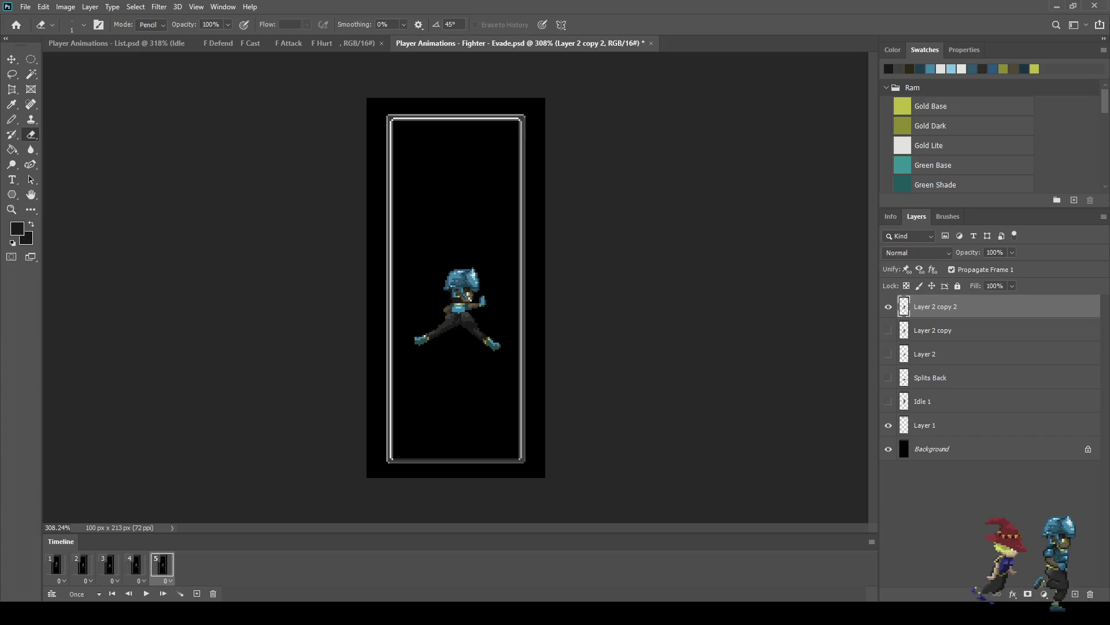
pyautogui.click(888, 306)
pyautogui.click(888, 402)
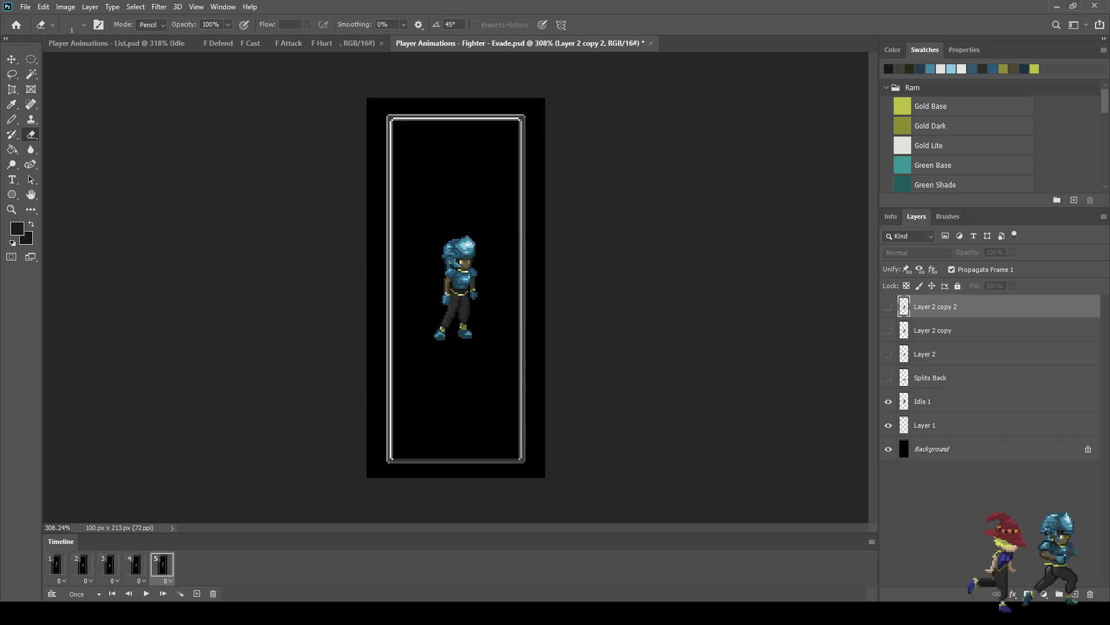
pyautogui.hotkey('ctrl', '1')
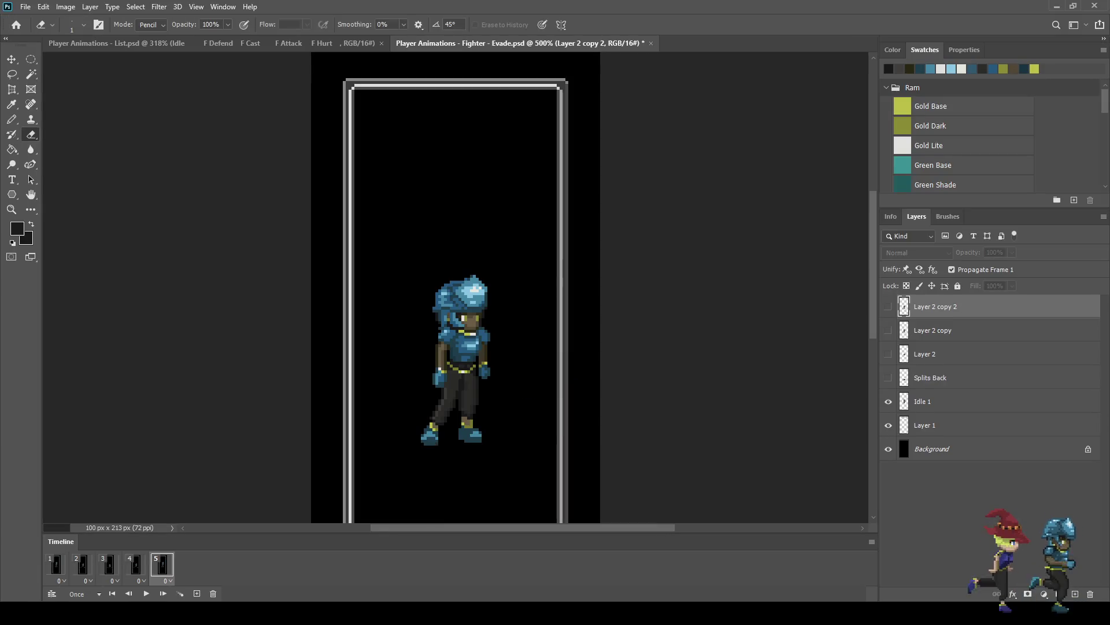
# Step: Duplicate frame 3 twice to bring the timeline to seven frames
pyautogui.click(109, 564)
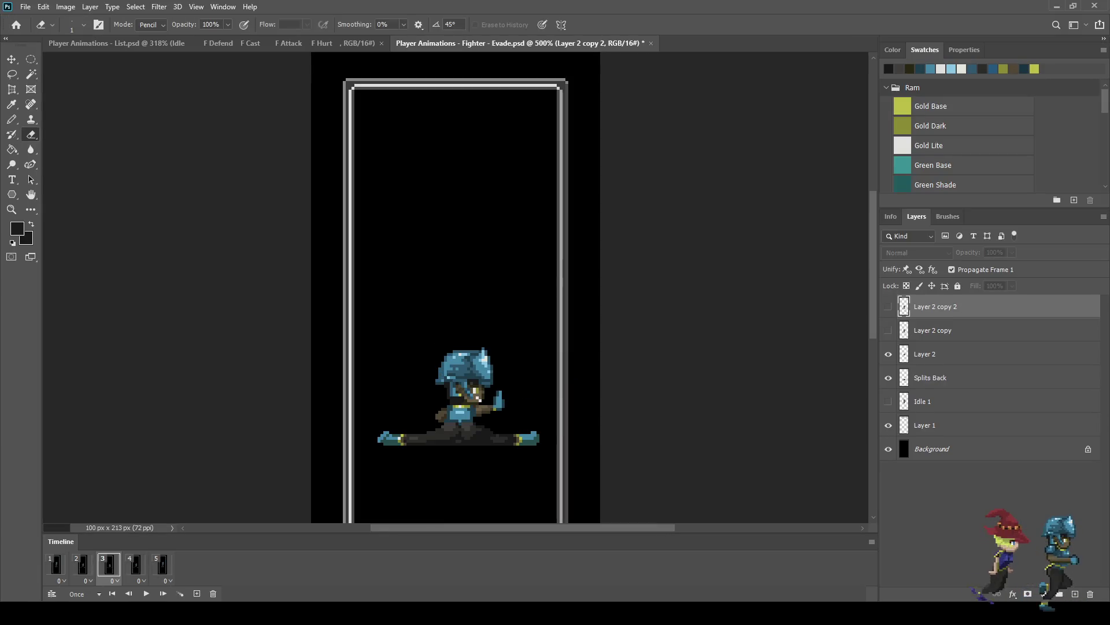
pyautogui.click(197, 594)
pyautogui.click(196, 593)
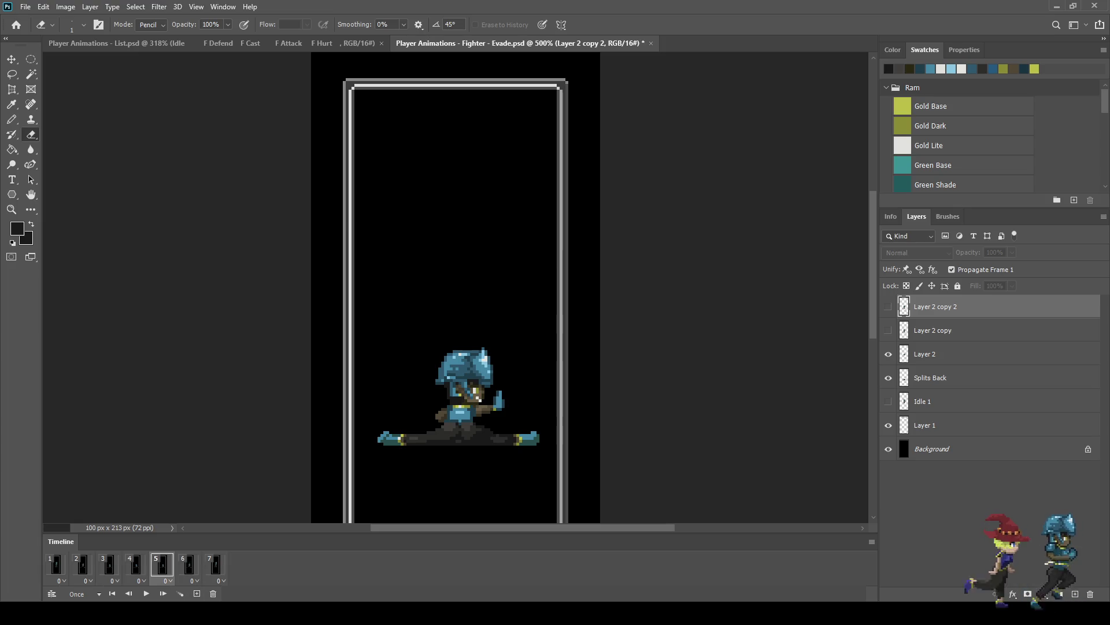
# Step: On frame 4, swap Layer 2 and Splits Back for visible new copies
pyautogui.click(136, 564)
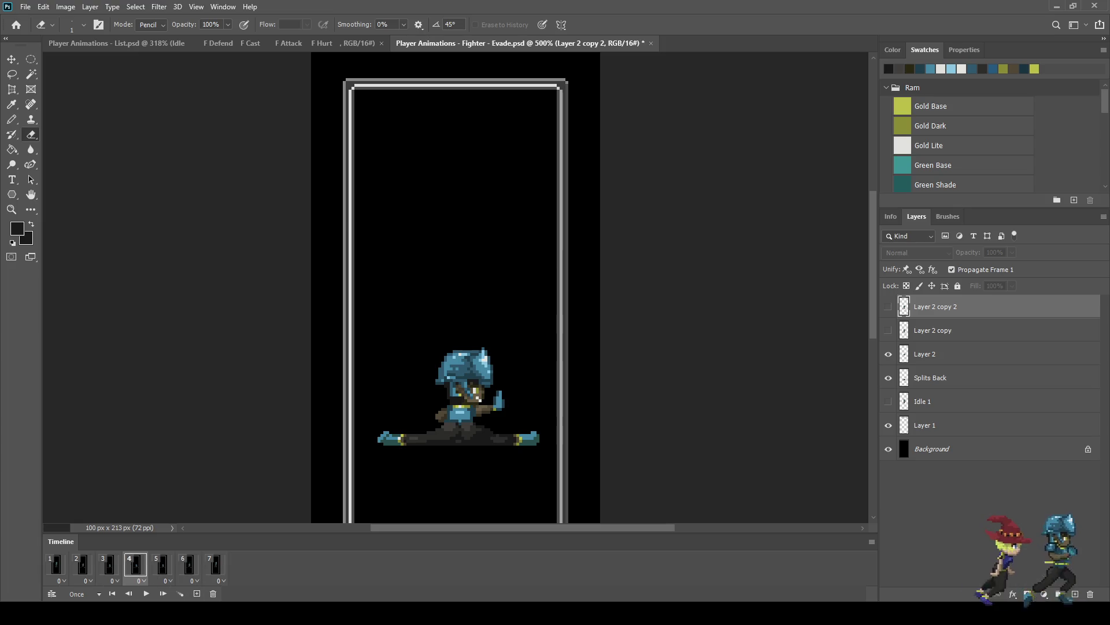
pyautogui.click(925, 354)
pyautogui.keyDown('shift'); pyautogui.click(931, 378); pyautogui.keyUp('shift')
pyautogui.click(889, 354)
pyautogui.click(889, 378)
pyautogui.hotkey('ctrl', 'j')
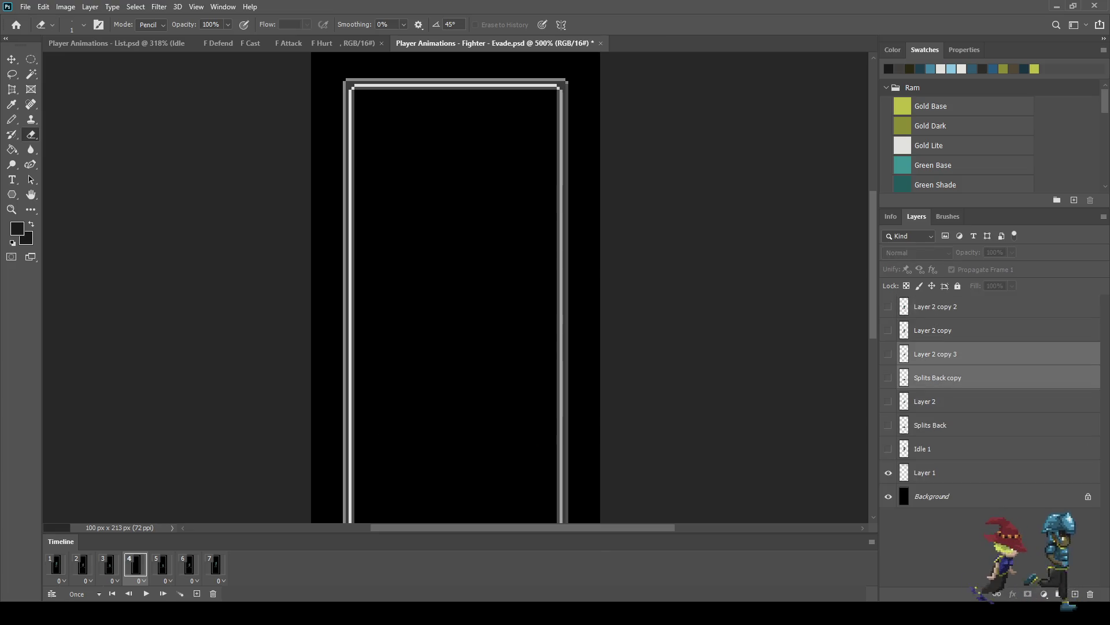
pyautogui.click(889, 377)
pyautogui.click(889, 354)
pyautogui.click(935, 354)
# Step: Move Layer 2 copy 3 below Splits Back copy and nudge the head down 1 px
pyautogui.scroll(5, 483, 381)
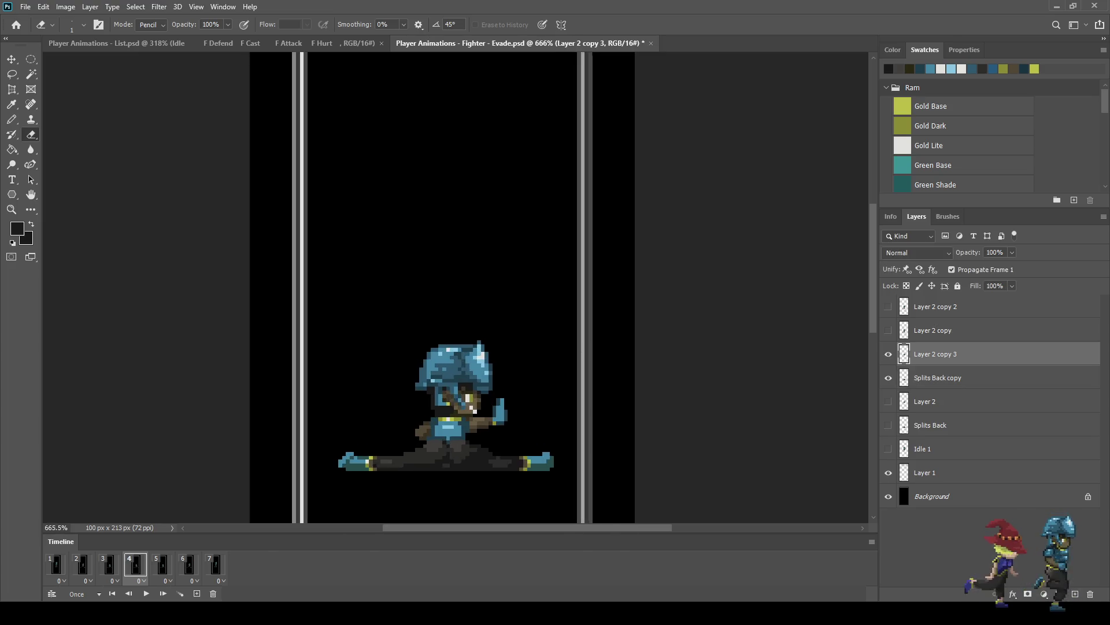
pyautogui.hotkey('ctrl', 't')
pyautogui.press('Down')
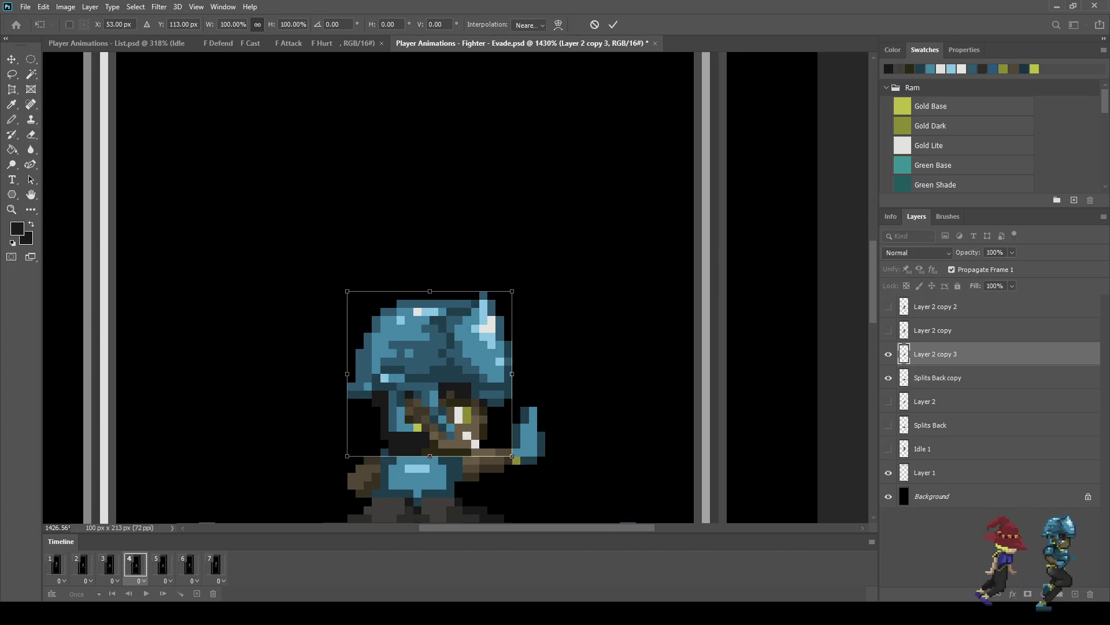
pyautogui.press('Up')
pyautogui.press('Return')
pyautogui.press('e')
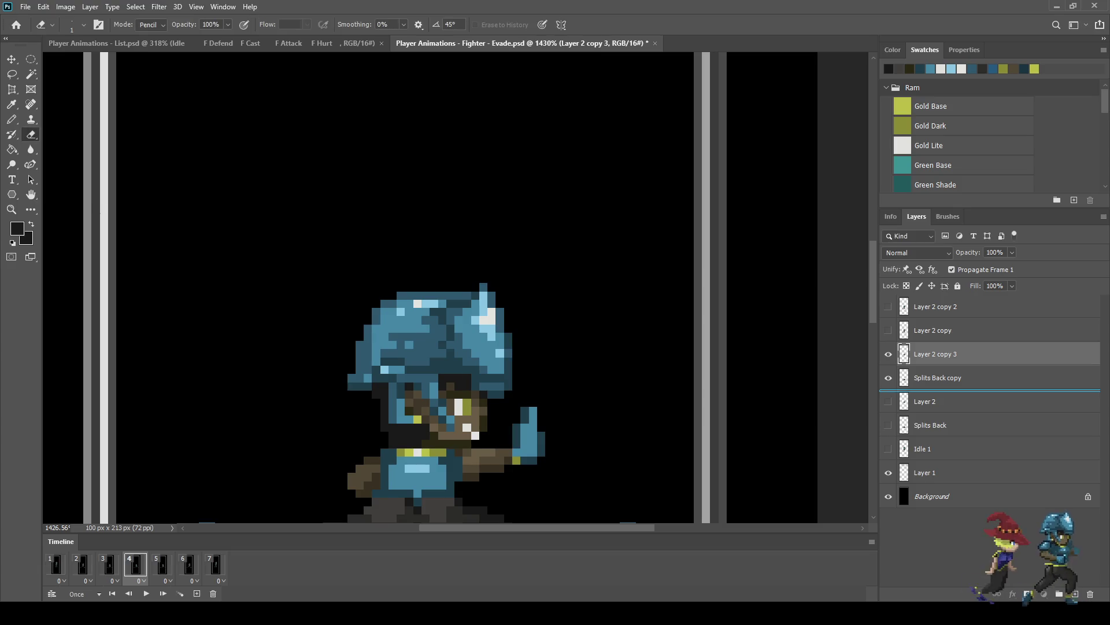
pyautogui.hotkey('ctrl', '[')
pyautogui.hotkey('ctrl', 't')
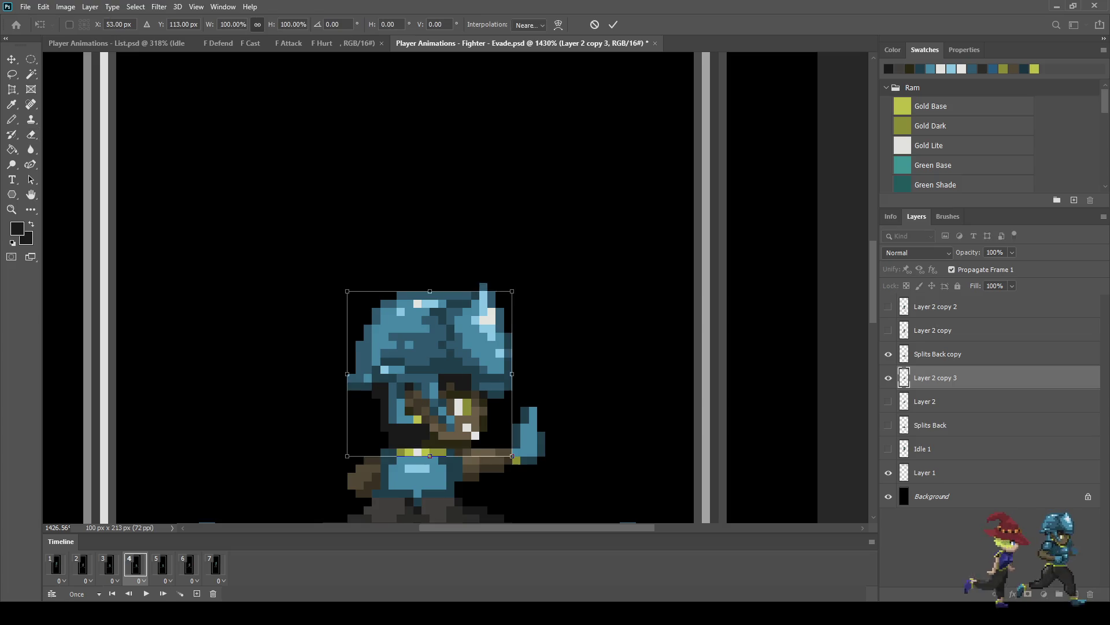
pyautogui.press('Down')
pyautogui.press('Return')
# Step: Paint an off-white highlight pixel beside the eye, then check frame 3
pyautogui.scroll(5, 501, 434)
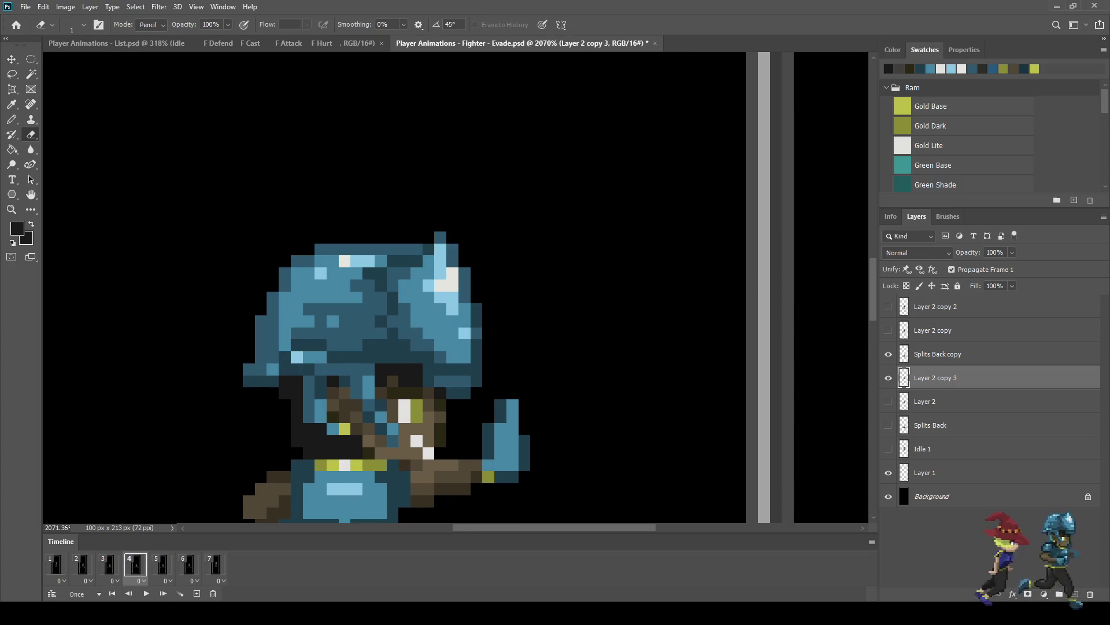
pyautogui.press('i')
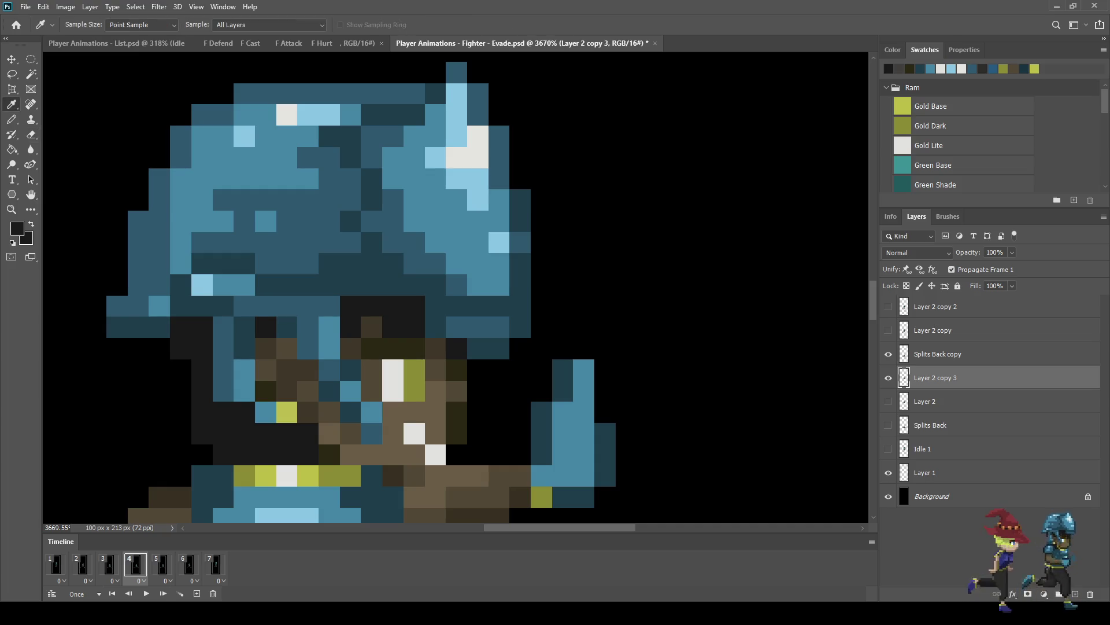
pyautogui.press('b')
pyautogui.click(413, 455)
pyautogui.scroll(-7, 446, 423)
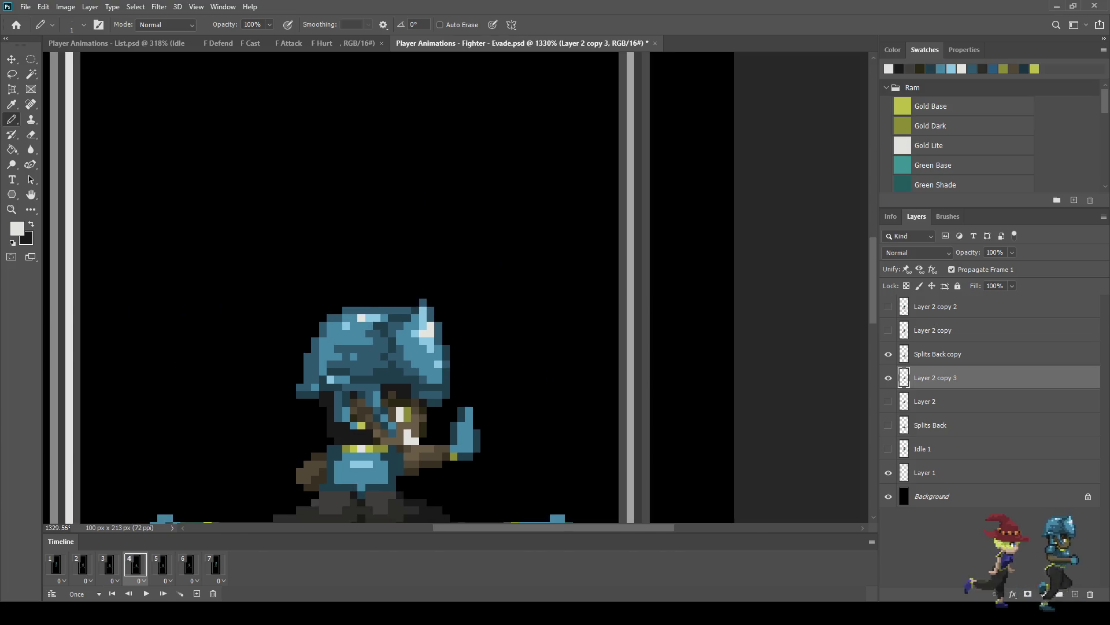
pyautogui.click(108, 564)
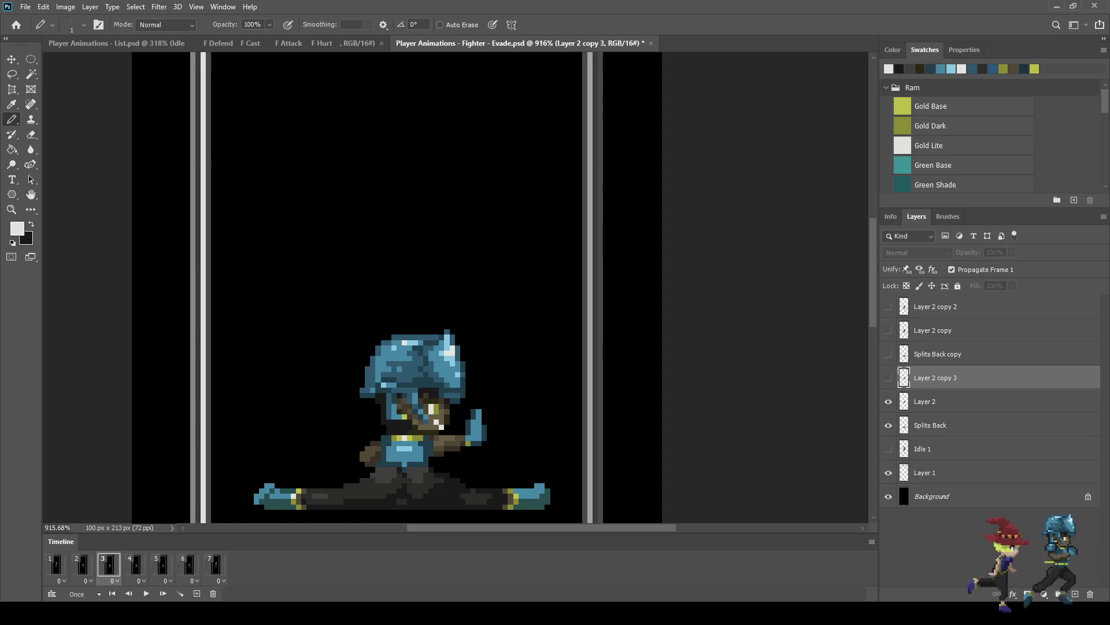
# Step: Flip back and forth between frames 4 and 5 to compare the poses
pyautogui.hotkey('alt', '[')
pyautogui.scroll(4, 446, 417)
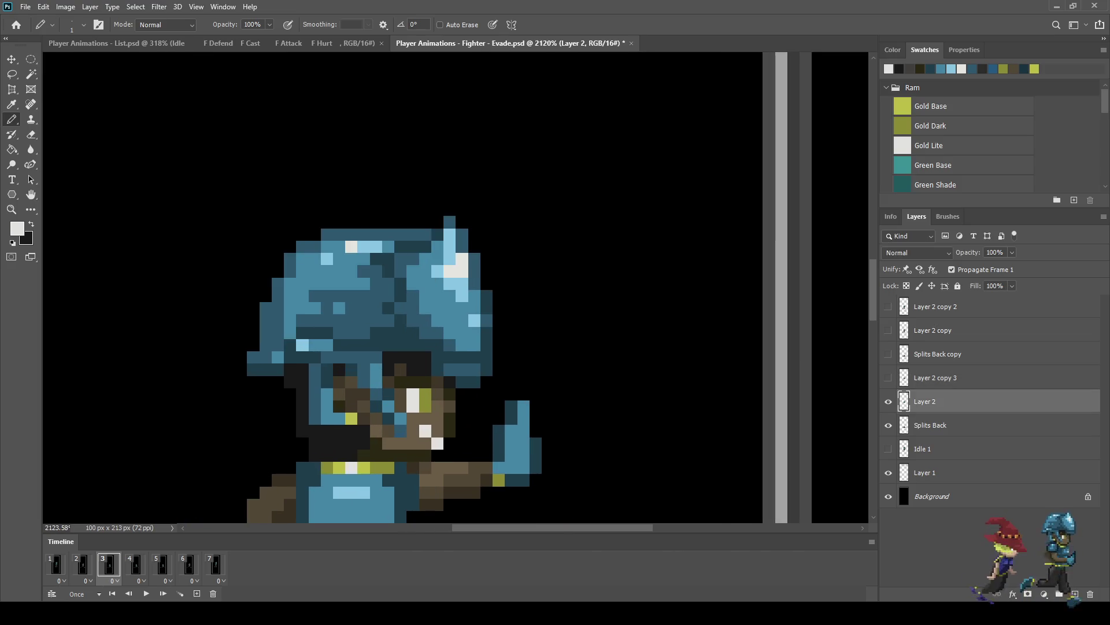
pyautogui.scroll(-2, 635, 432)
pyautogui.click(135, 564)
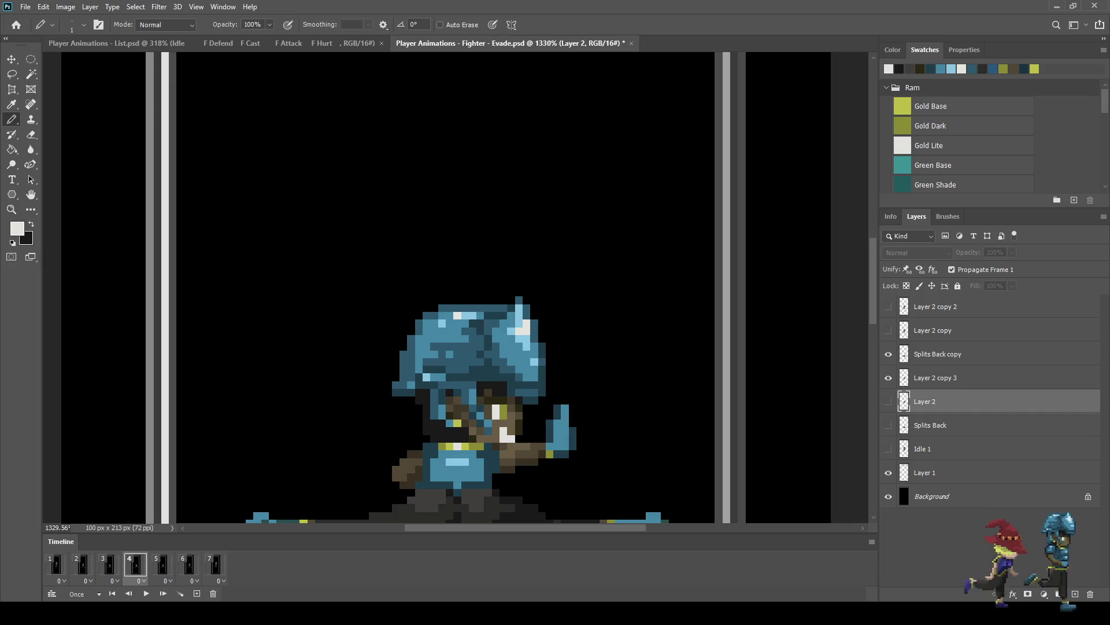
pyautogui.click(162, 565)
pyautogui.click(135, 564)
pyautogui.click(162, 565)
pyautogui.click(135, 564)
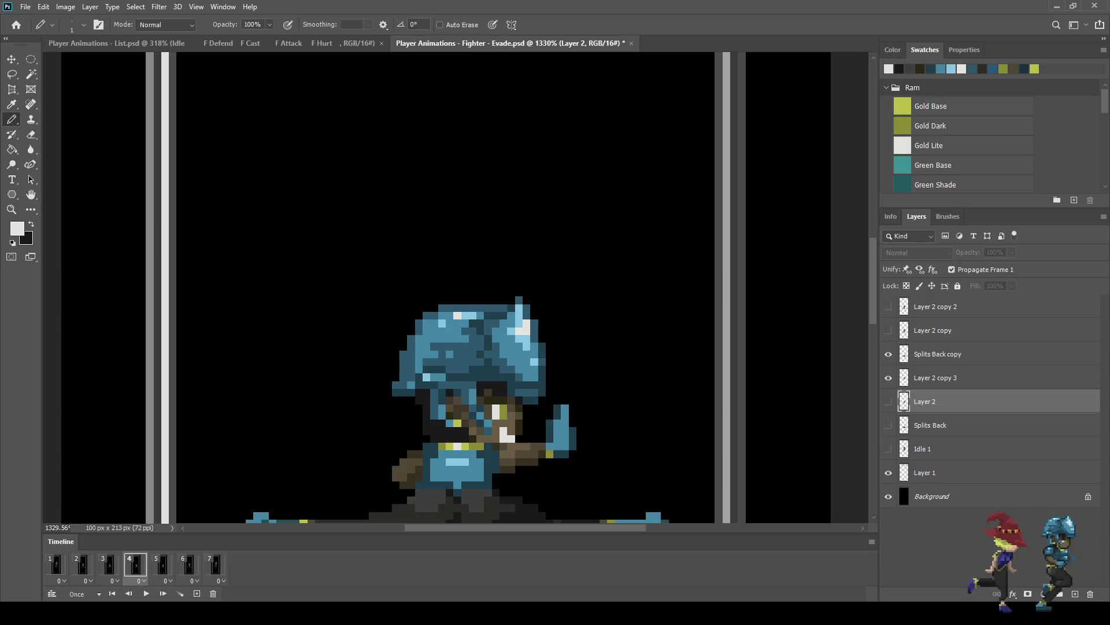
pyautogui.click(162, 564)
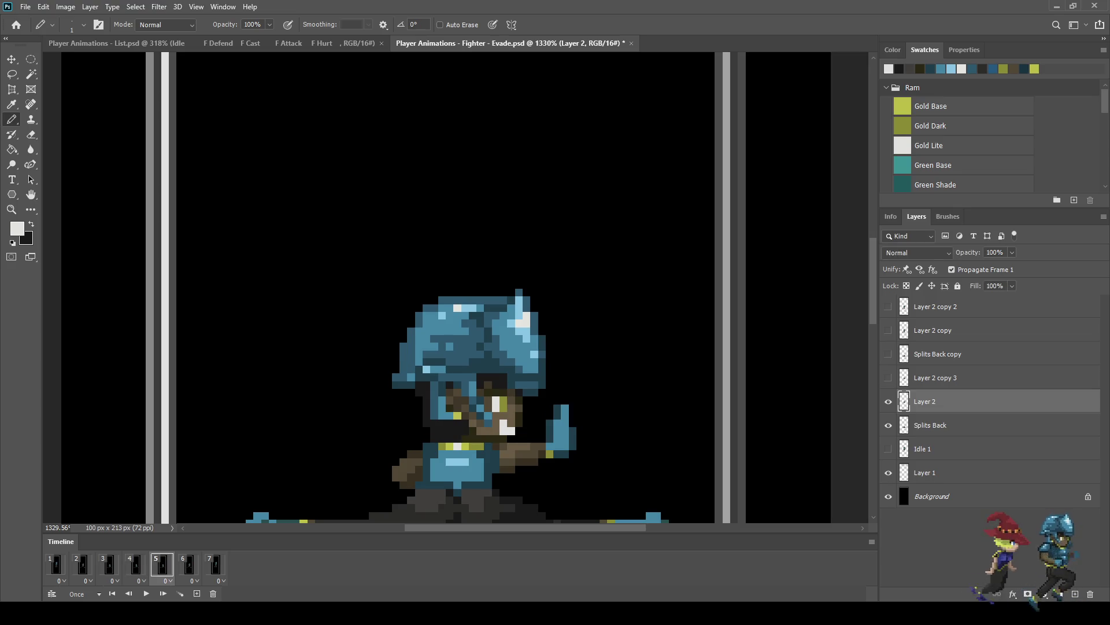
# Step: Add frame 6 after frame 5 and hide its Layer 2 and Splits Back layers
pyautogui.click(197, 594)
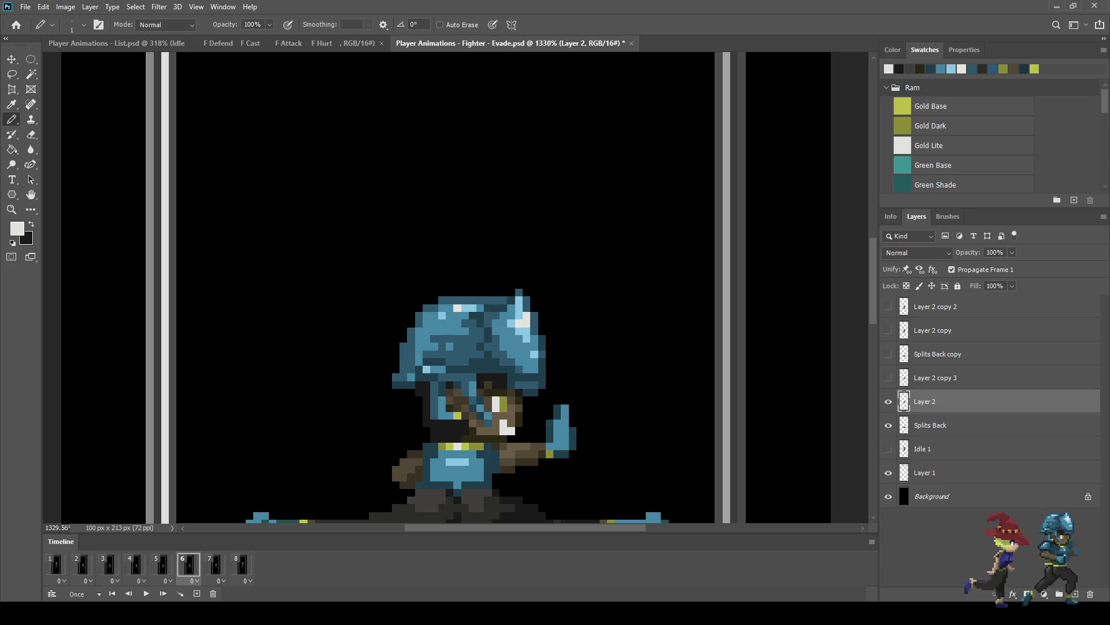
pyautogui.click(161, 565)
pyautogui.click(136, 565)
pyautogui.click(108, 564)
pyautogui.click(135, 565)
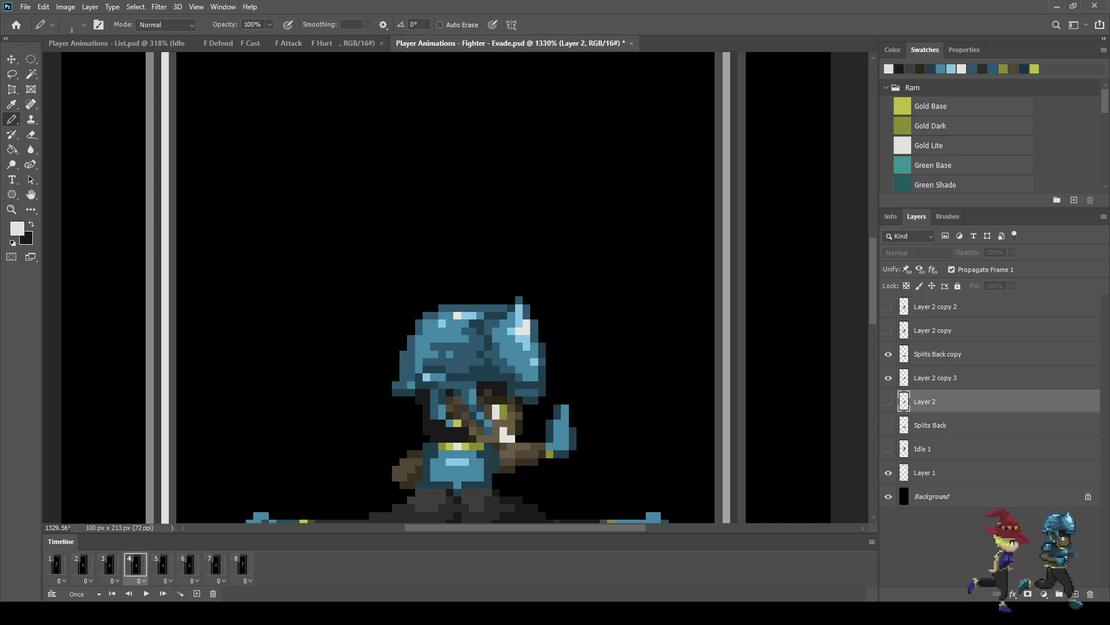
pyautogui.click(162, 565)
pyautogui.click(188, 565)
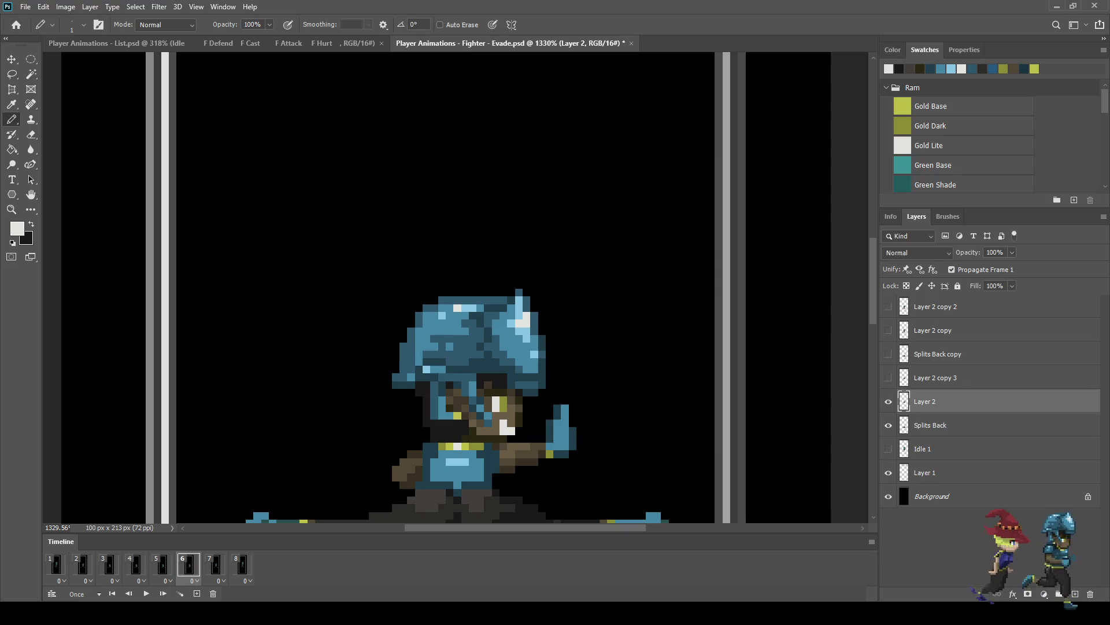
pyautogui.click(888, 401)
pyautogui.click(888, 425)
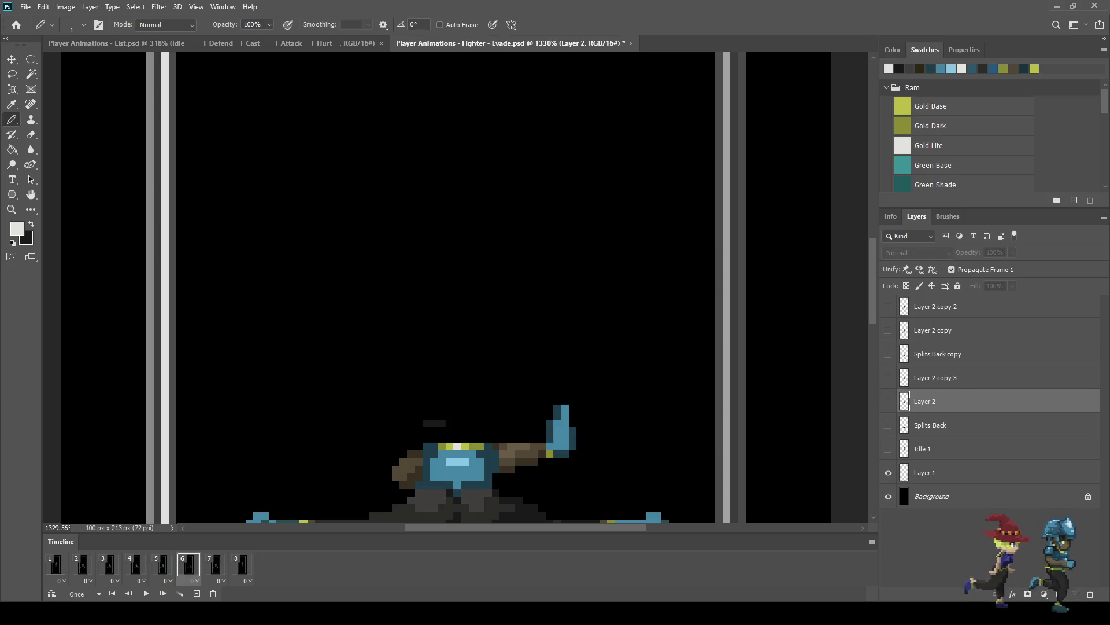
pyautogui.click(935, 377)
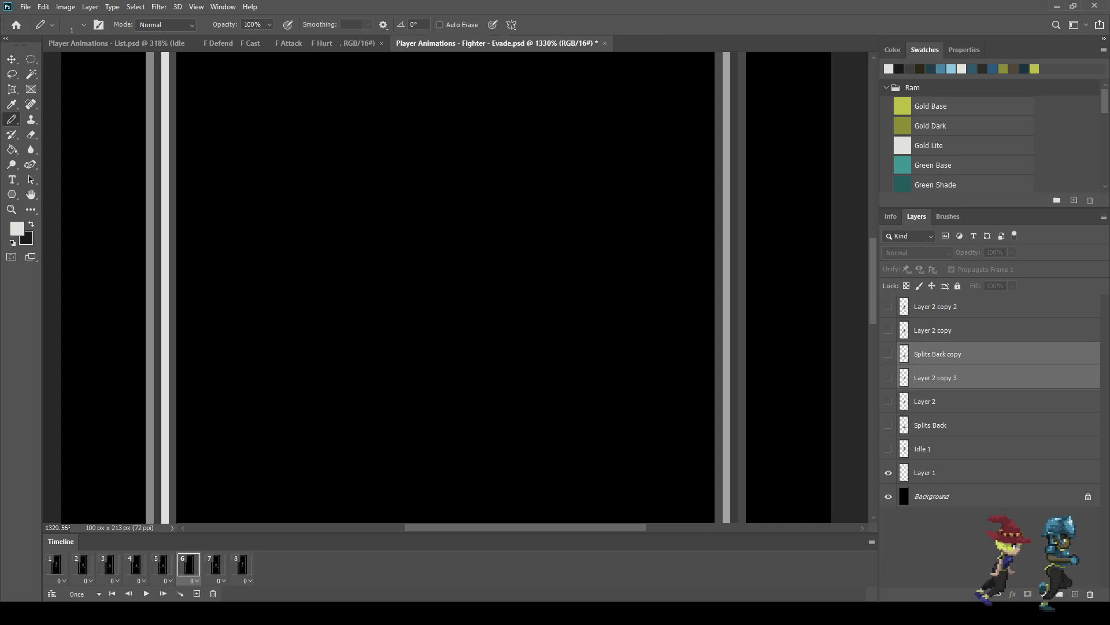
# Step: Duplicate the splits pose layers for frame 6 and preview the animation
pyautogui.hotkey('ctrl', 'j')
pyautogui.scroll(-2, 605, 371)
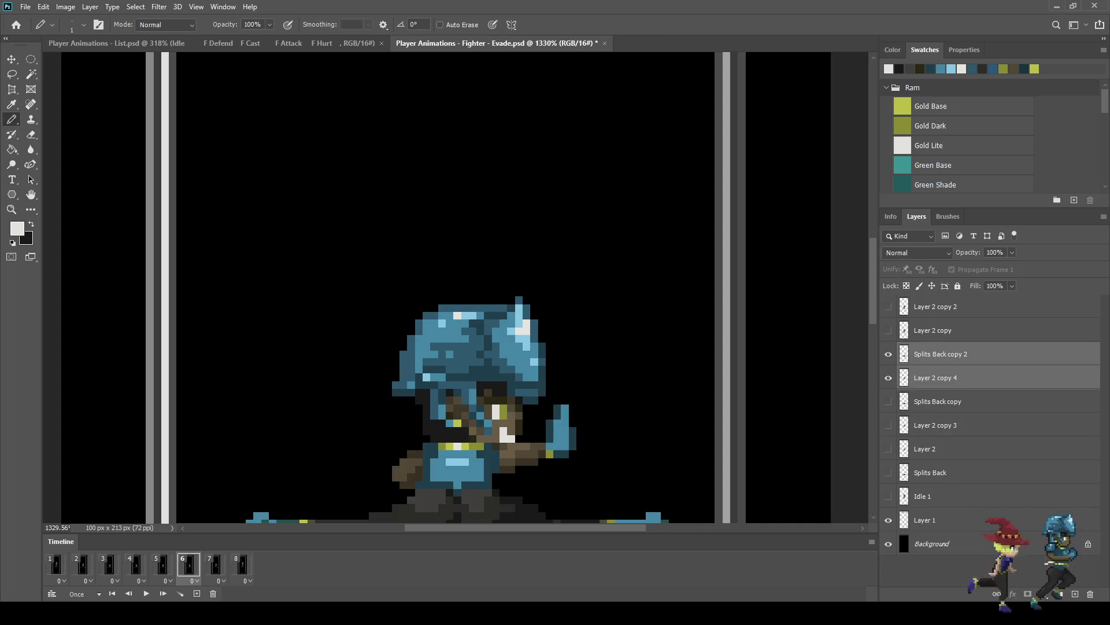
pyautogui.press('space')
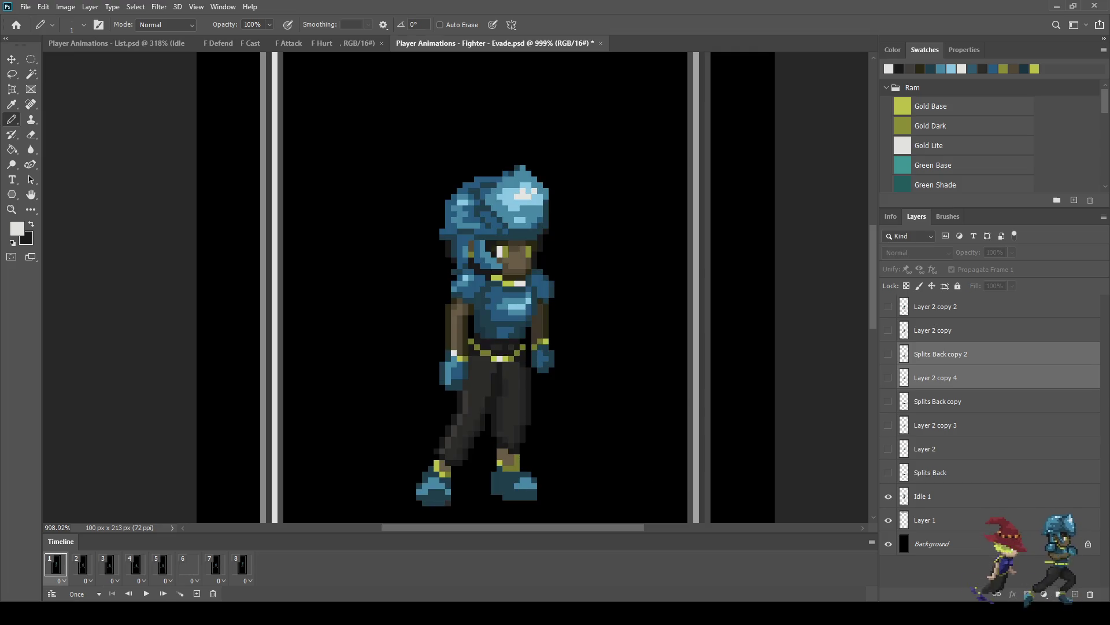
pyautogui.scroll(-5, 422, 261)
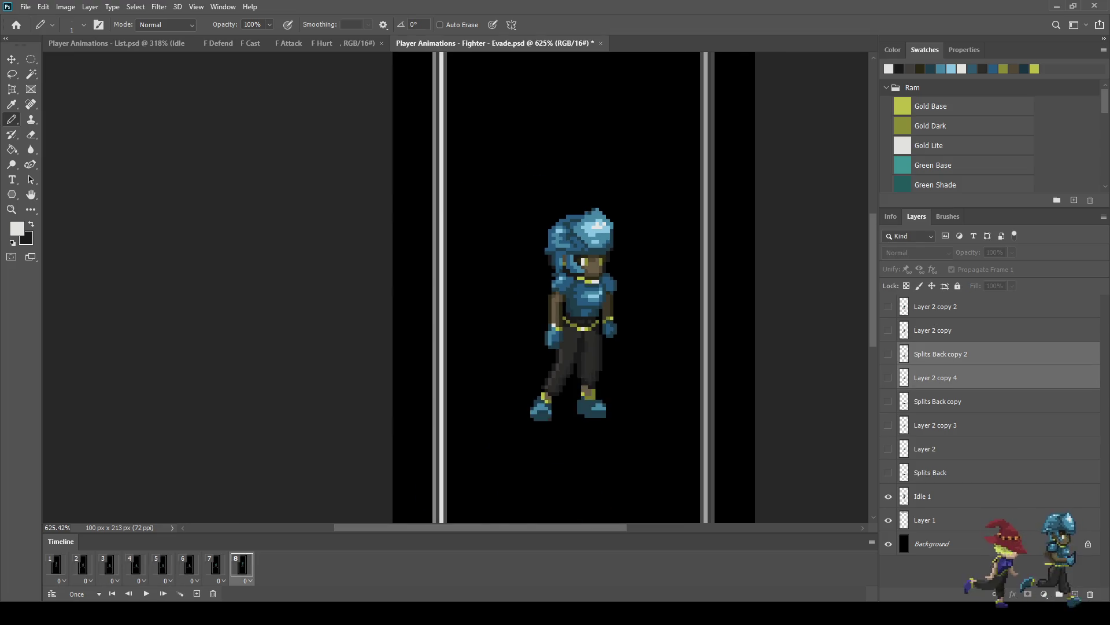
pyautogui.press('space')
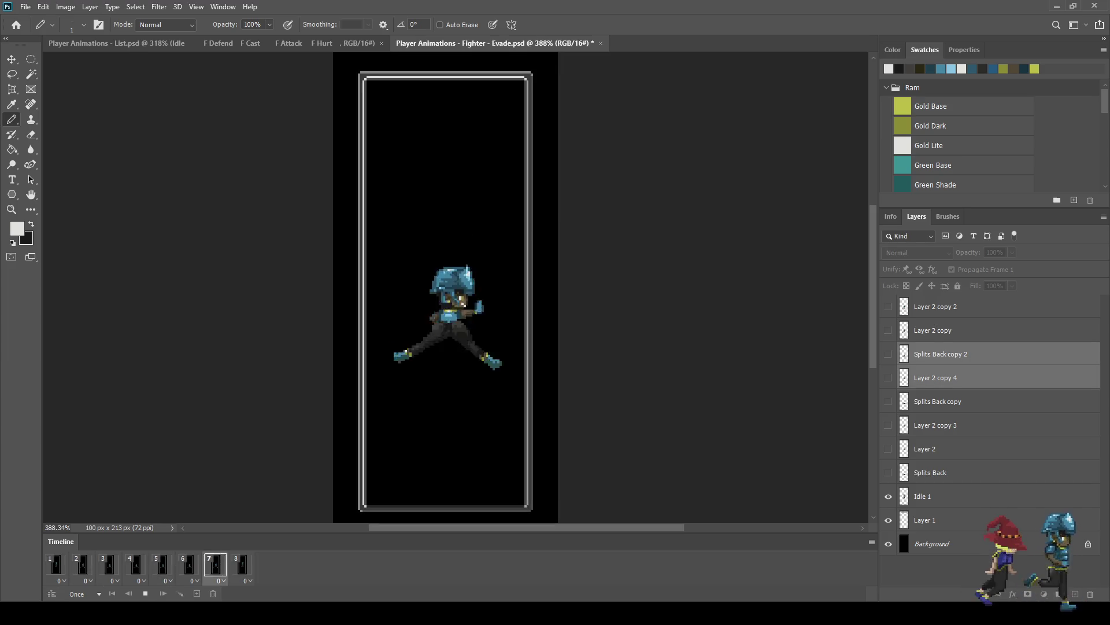
# Step: Give frames 3–6 a 0.1 s delay each and replay to check the timing
pyautogui.click(109, 565)
pyautogui.click(135, 565)
pyautogui.click(162, 564)
pyautogui.click(188, 564)
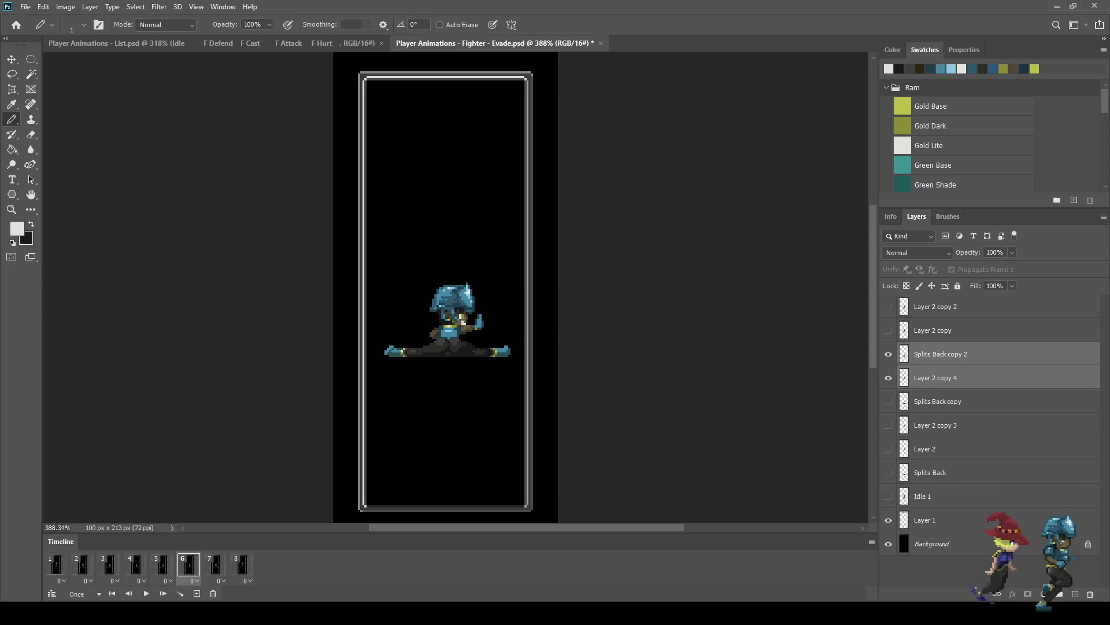
pyautogui.keyDown('shift'); pyautogui.click(109, 565); pyautogui.keyUp('shift')
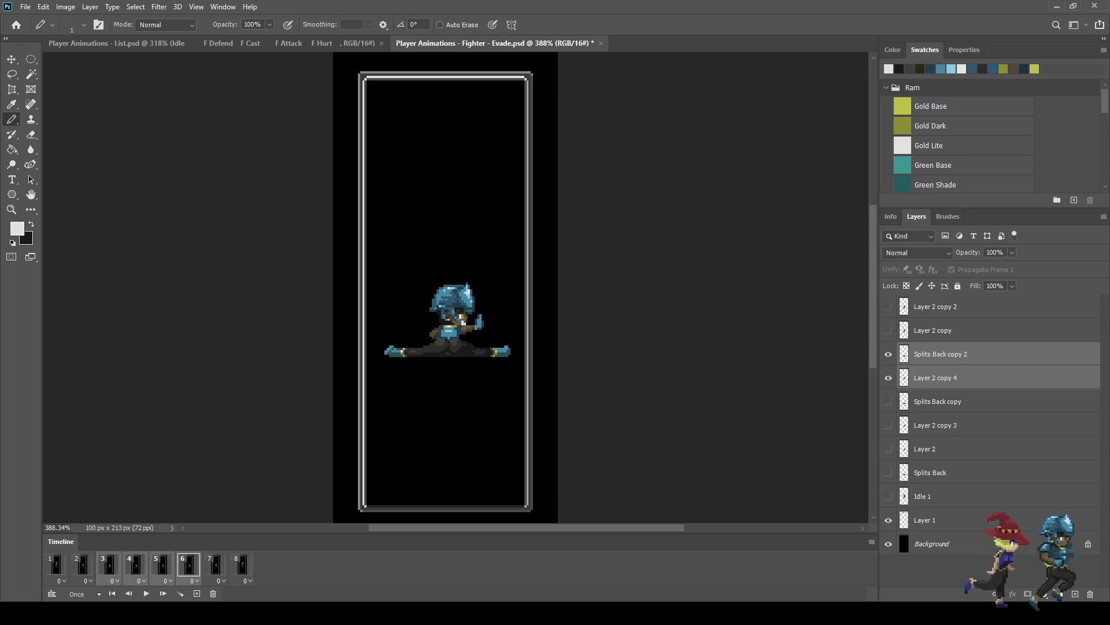
pyautogui.press('space')
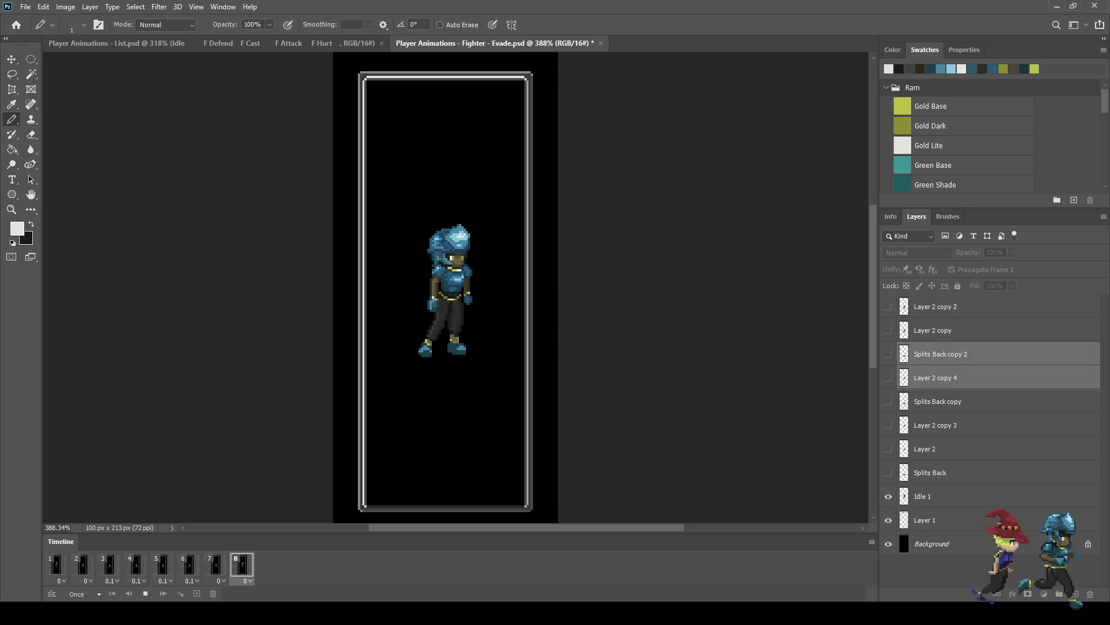
pyautogui.press('space')
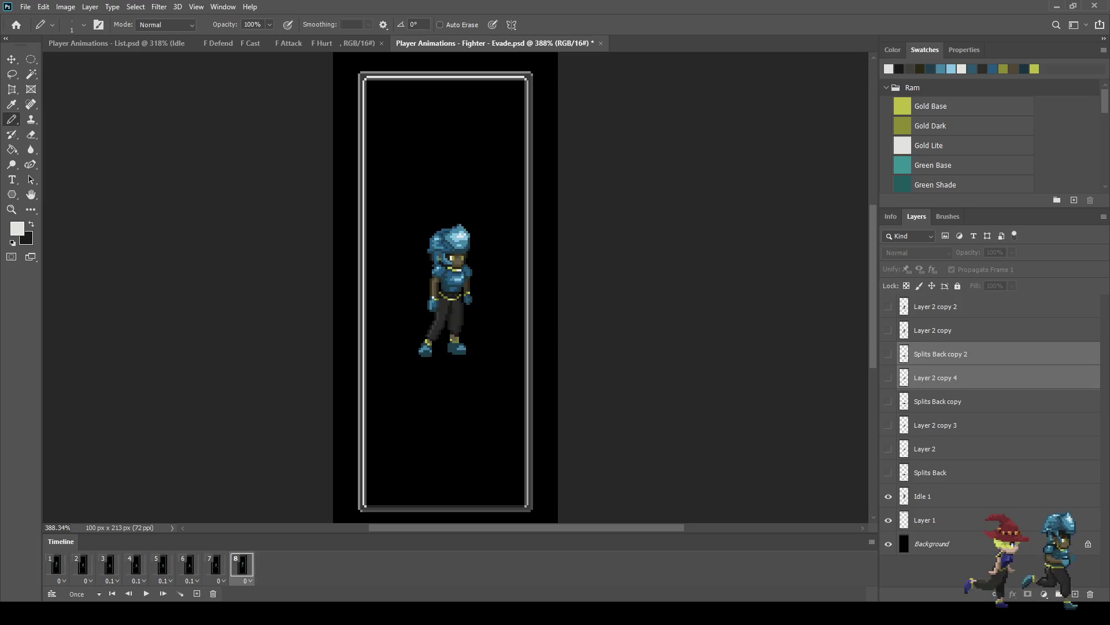
# Step: Save the Evade file, replay the animation several times, and select the Idle 1 layer
pyautogui.hotkey('ctrl', 's')
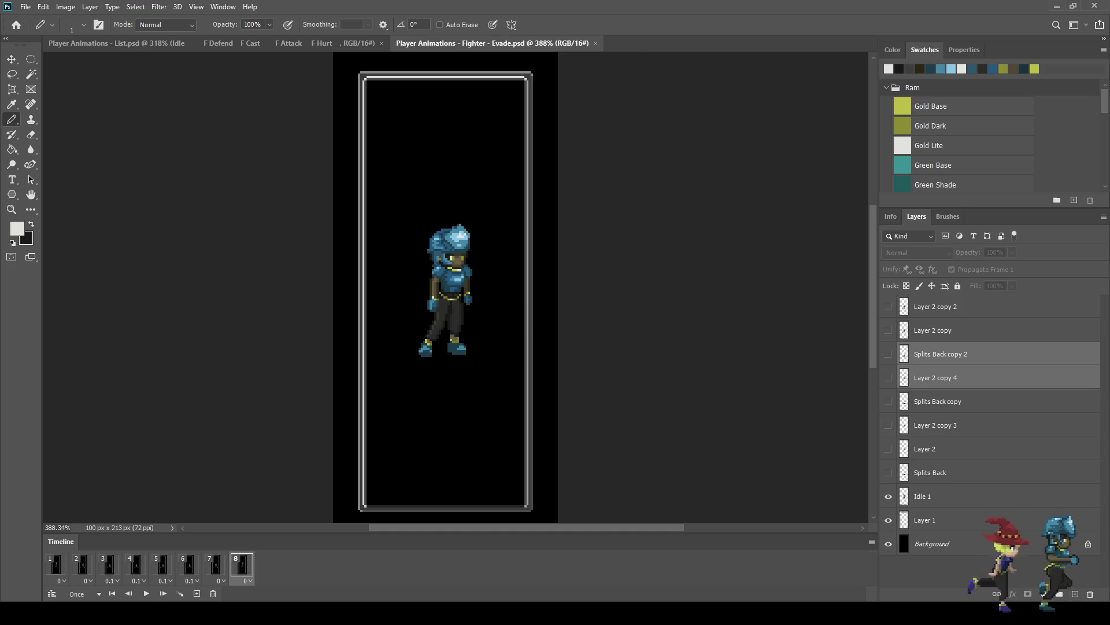
pyautogui.scroll(2, 451, 314)
pyautogui.press('space')
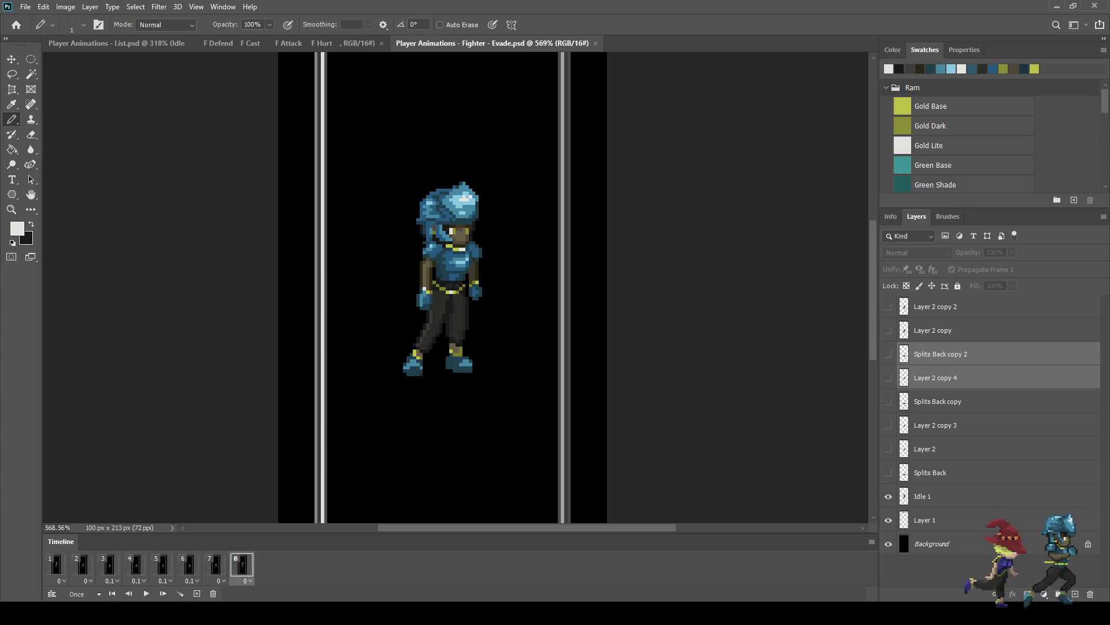
pyautogui.press('space')
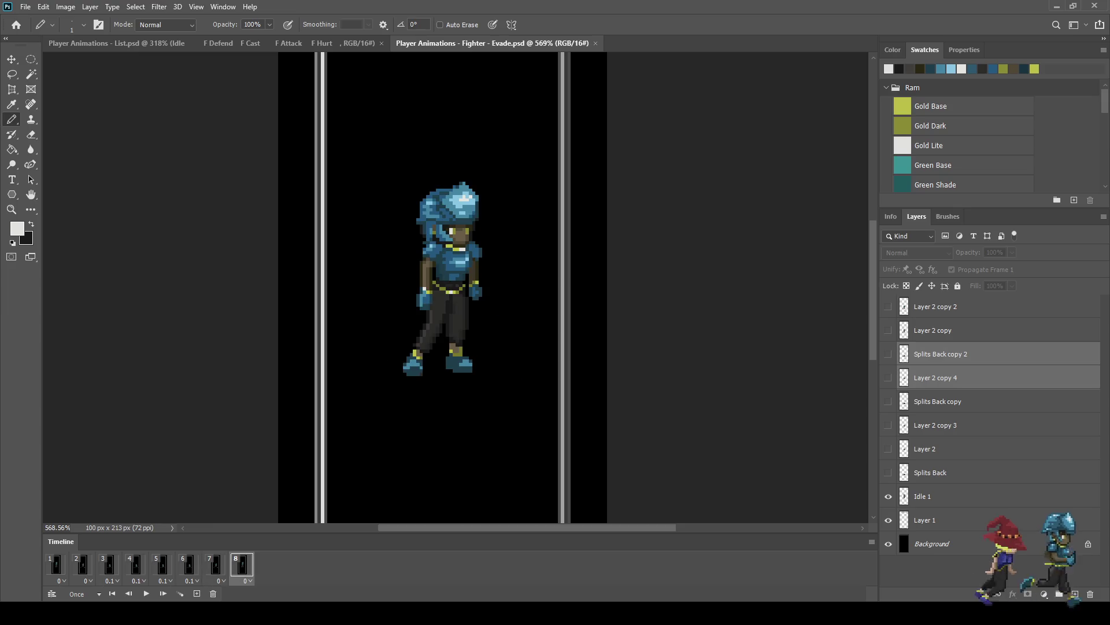
pyautogui.press('space')
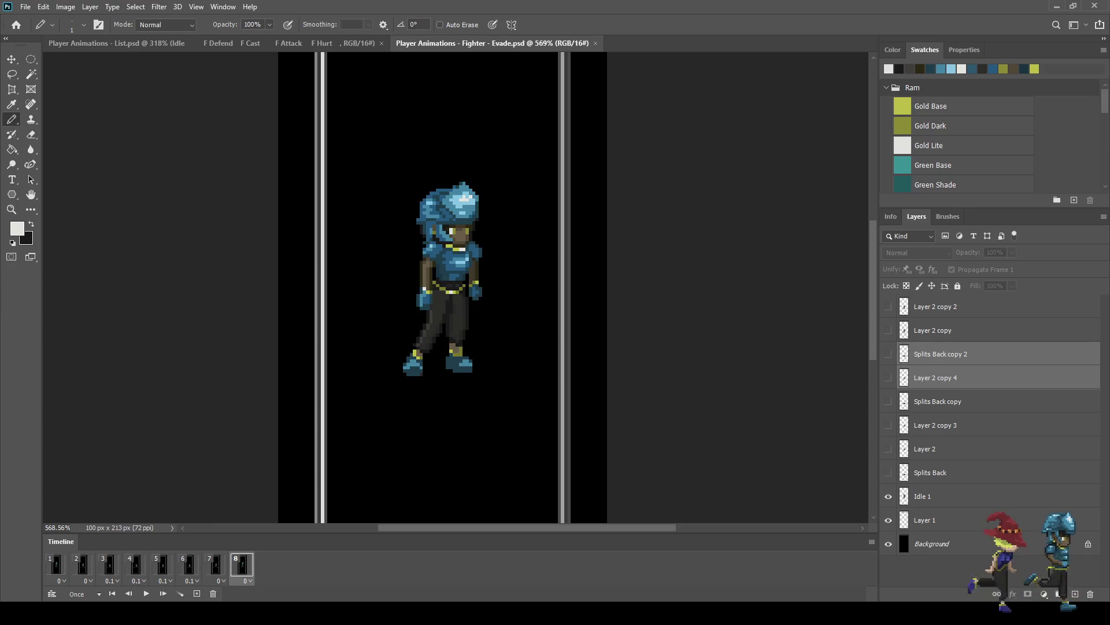
pyautogui.press('space')
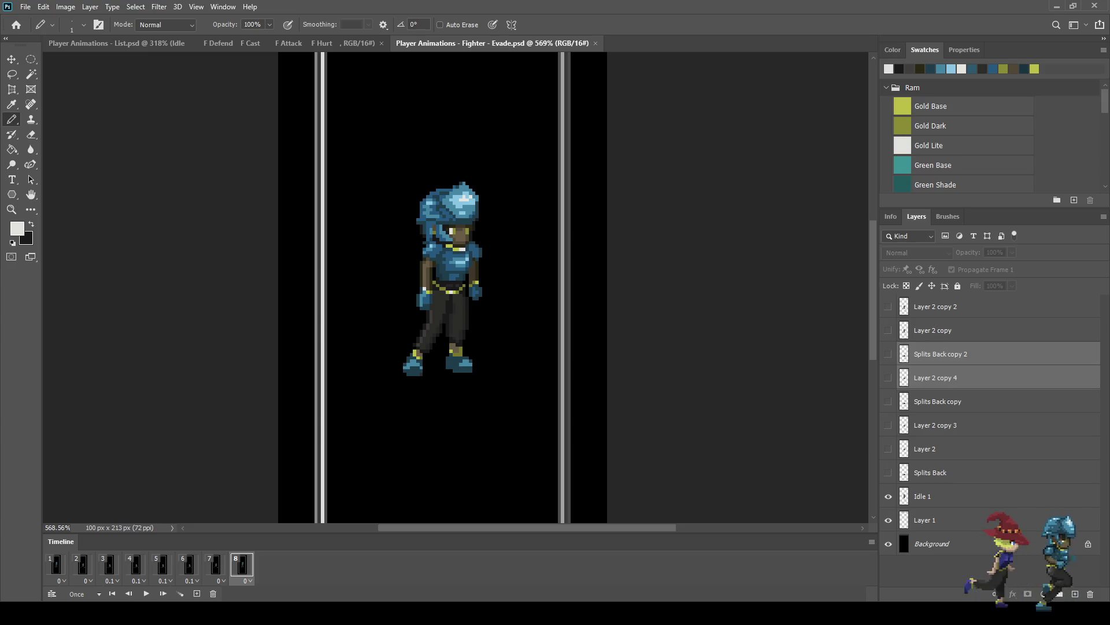
pyautogui.press('space')
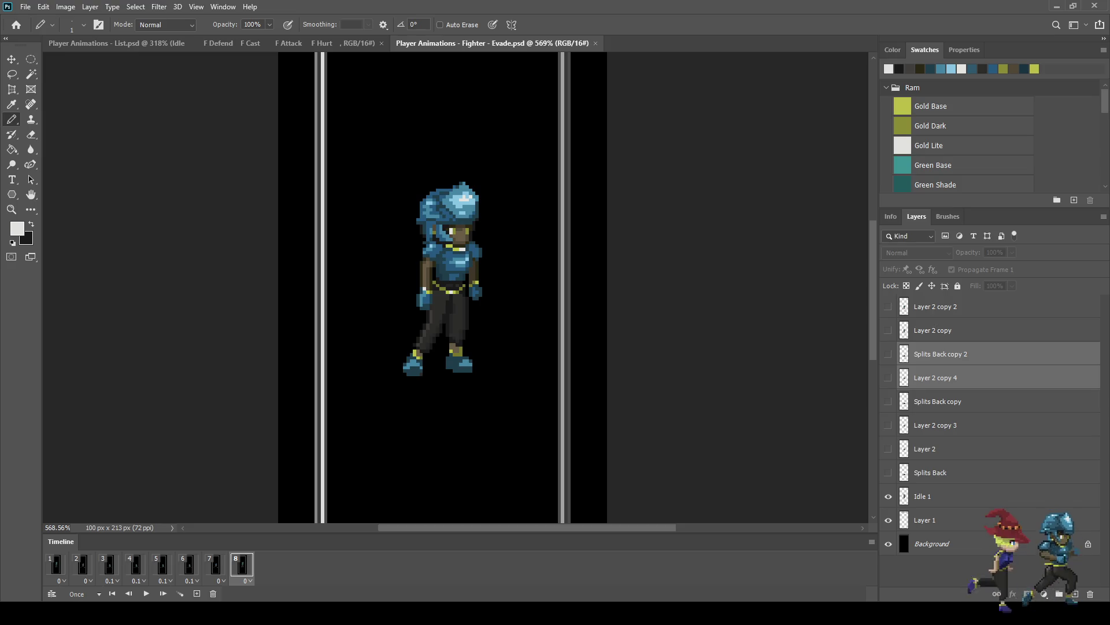
pyautogui.click(922, 496)
pyautogui.scroll(2, 471, 290)
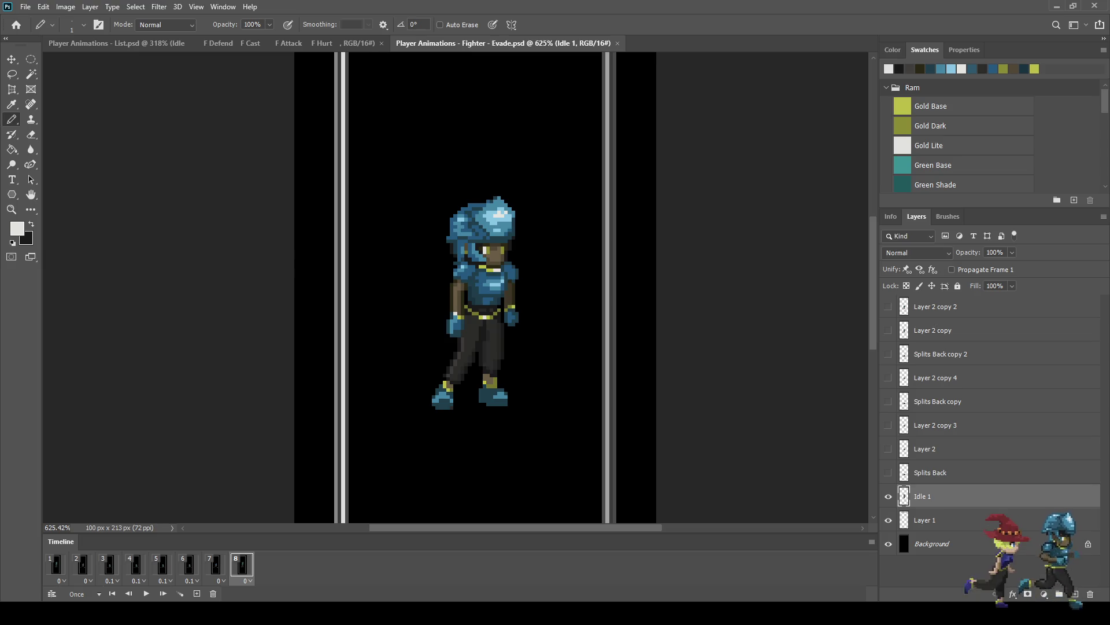
# Step: Play the animation through, check frames 7 and 8, and save the file
pyautogui.scroll(-1, 472, 289)
pyautogui.press('space')
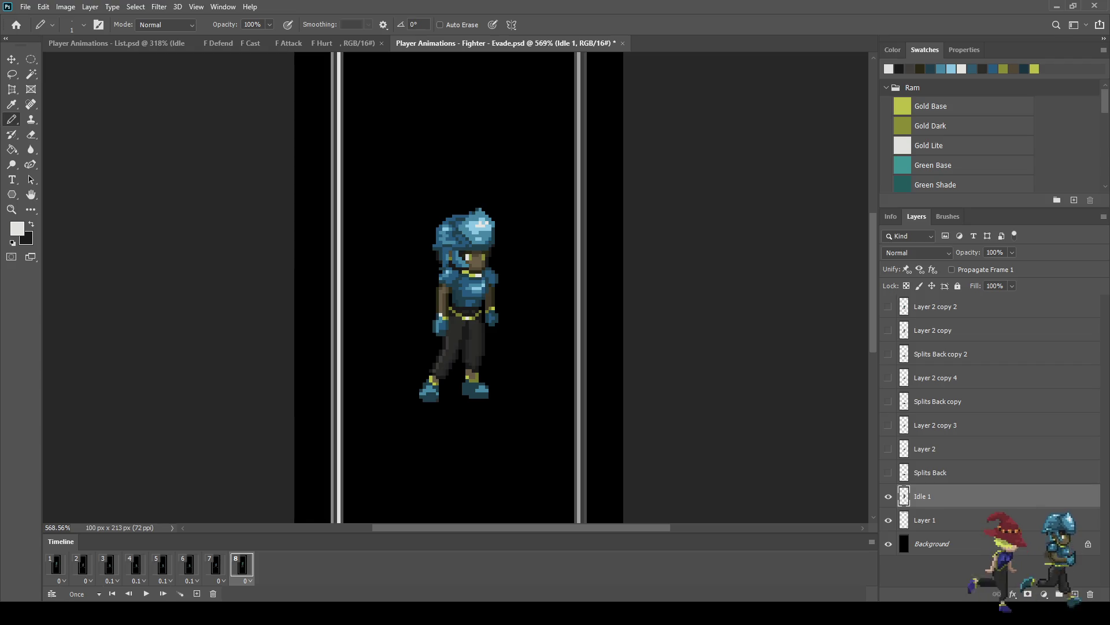
pyautogui.press('Left')
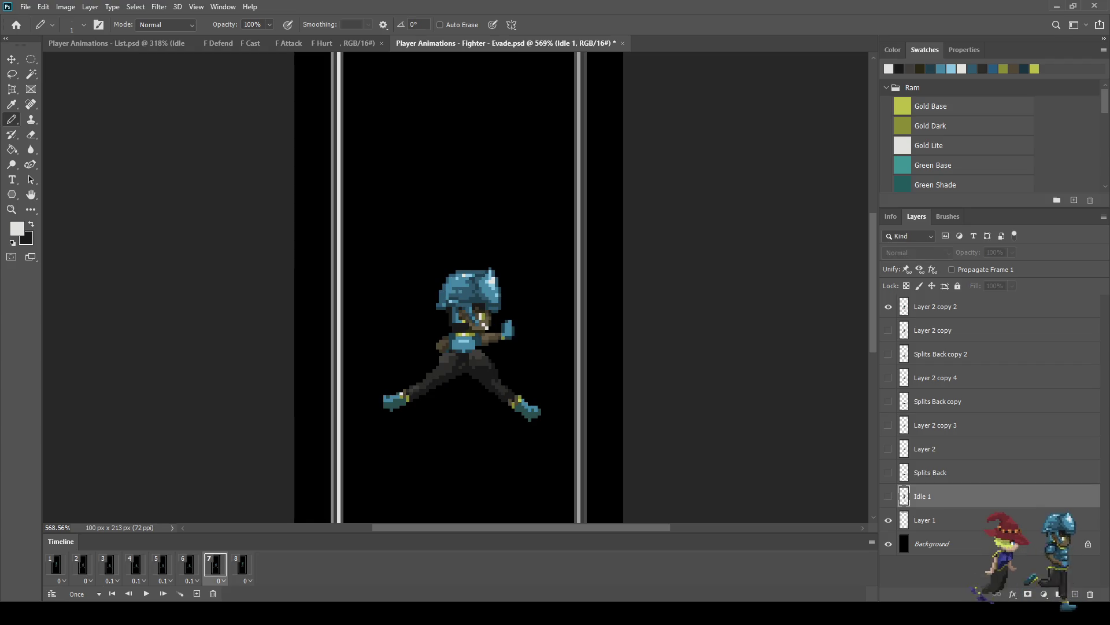
pyautogui.press('Right')
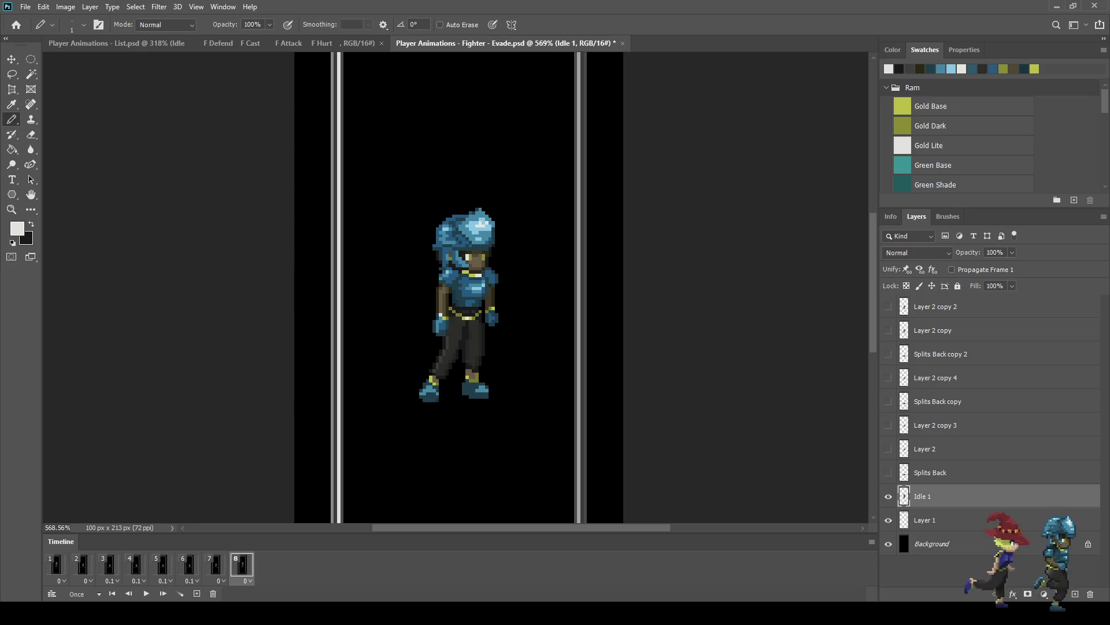
pyautogui.press('space')
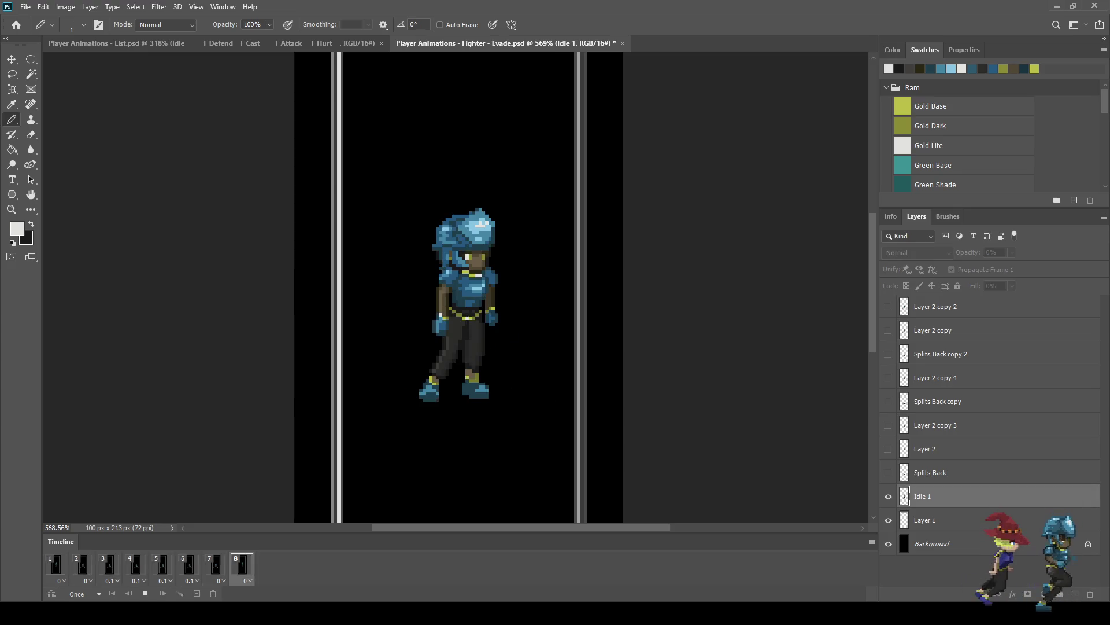
pyautogui.press('space')
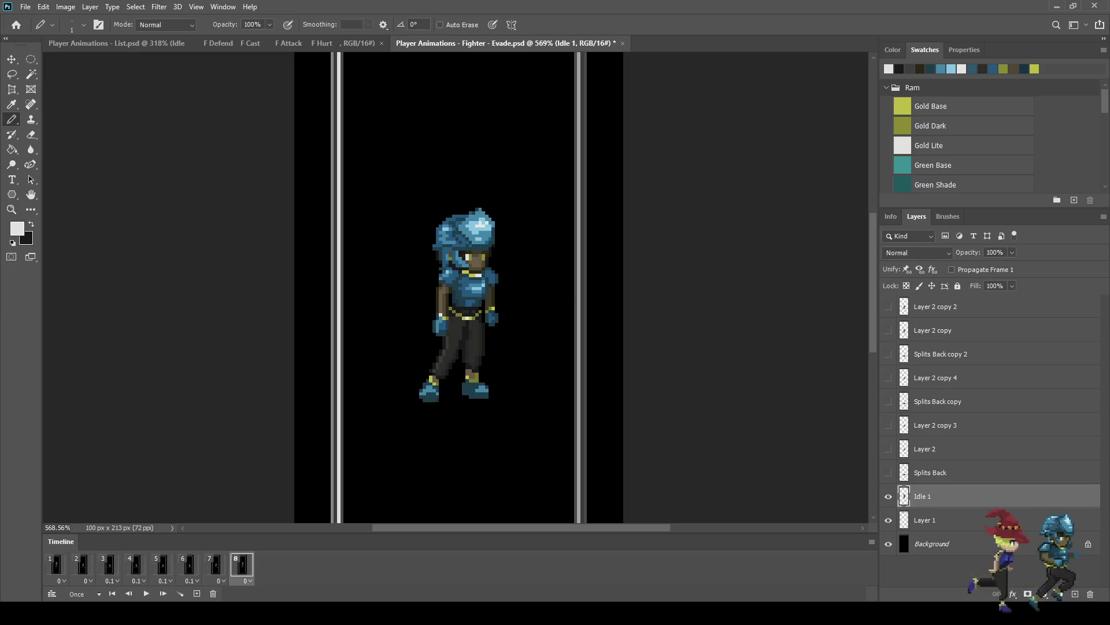
pyautogui.hotkey('ctrl', 's')
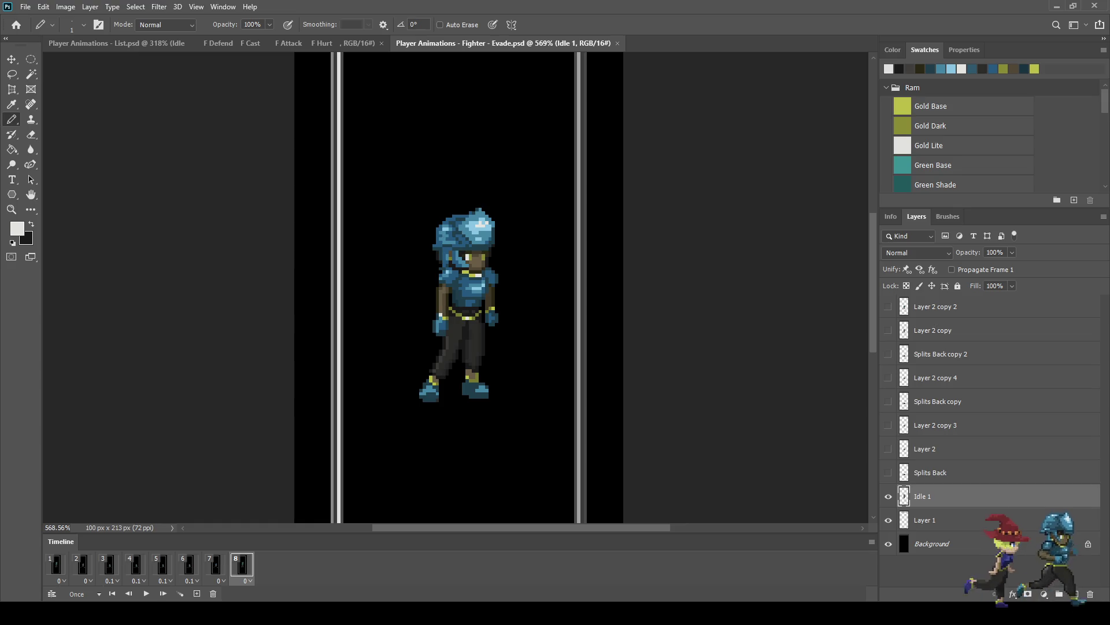
# Step: Replay the animation and step back to frame 1's standing idle pose
pyautogui.press('space')
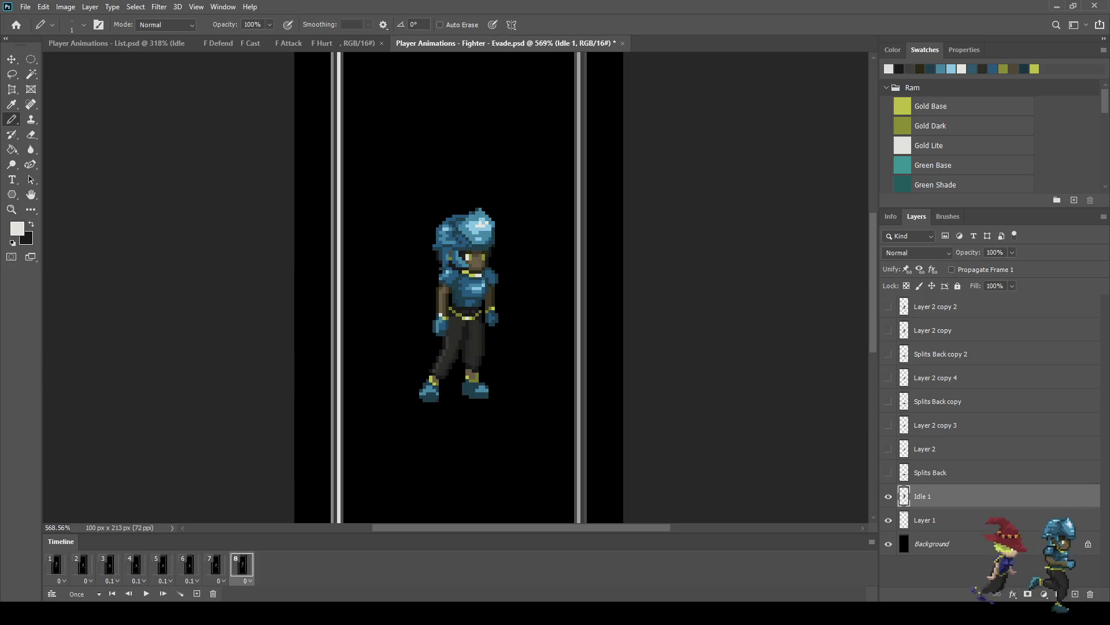
pyautogui.click(215, 564)
pyautogui.press('Left')
pyautogui.press('Left')
pyautogui.press('Left')
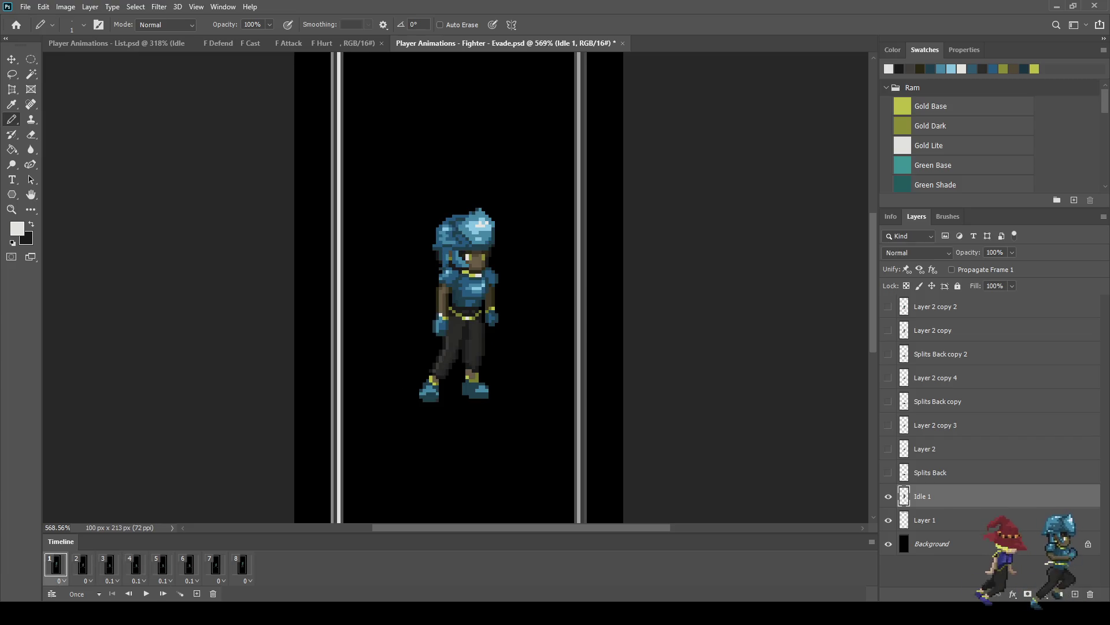
# Step: Sample the helmet's dark teal for the Pencil and add a new layer above Layer 2 copy on frame 2
pyautogui.scroll(5, 430, 271)
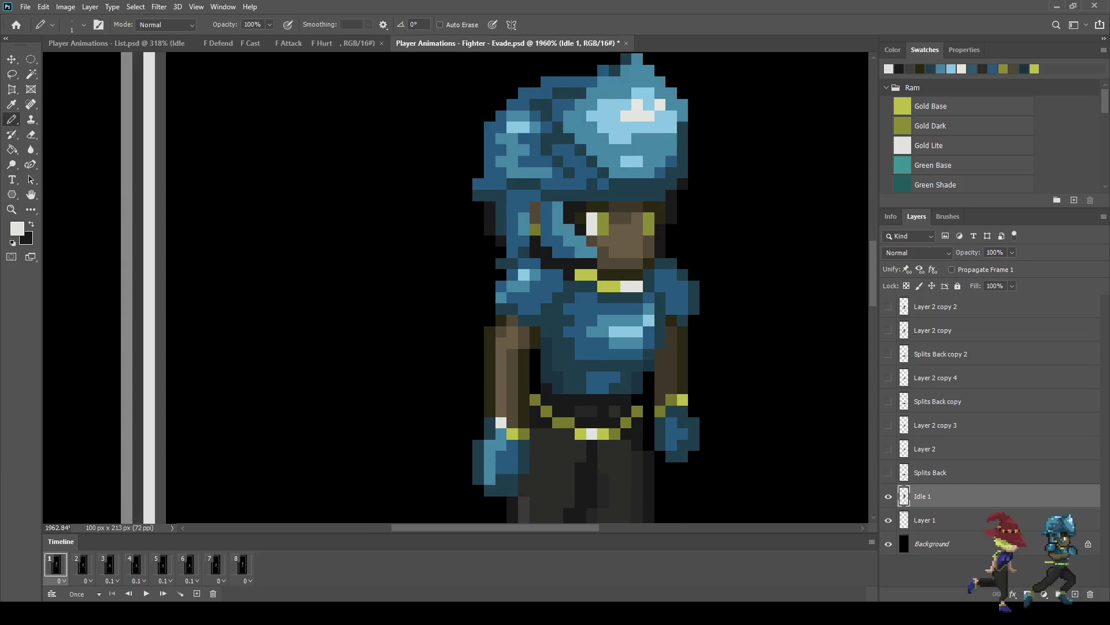
pyautogui.click(561, 312)
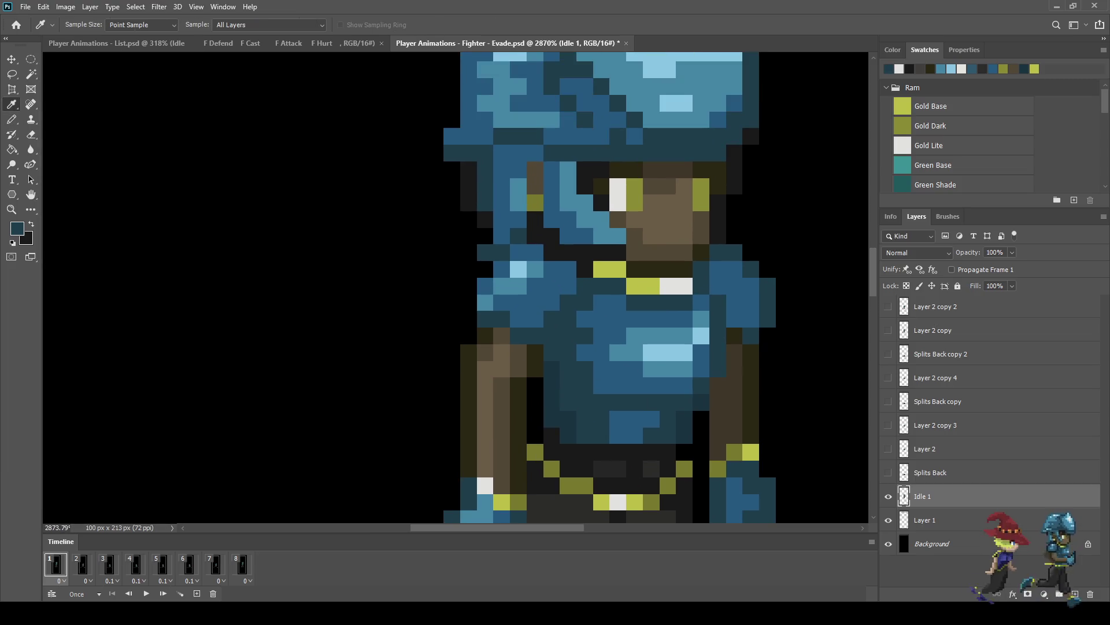
pyautogui.press('b')
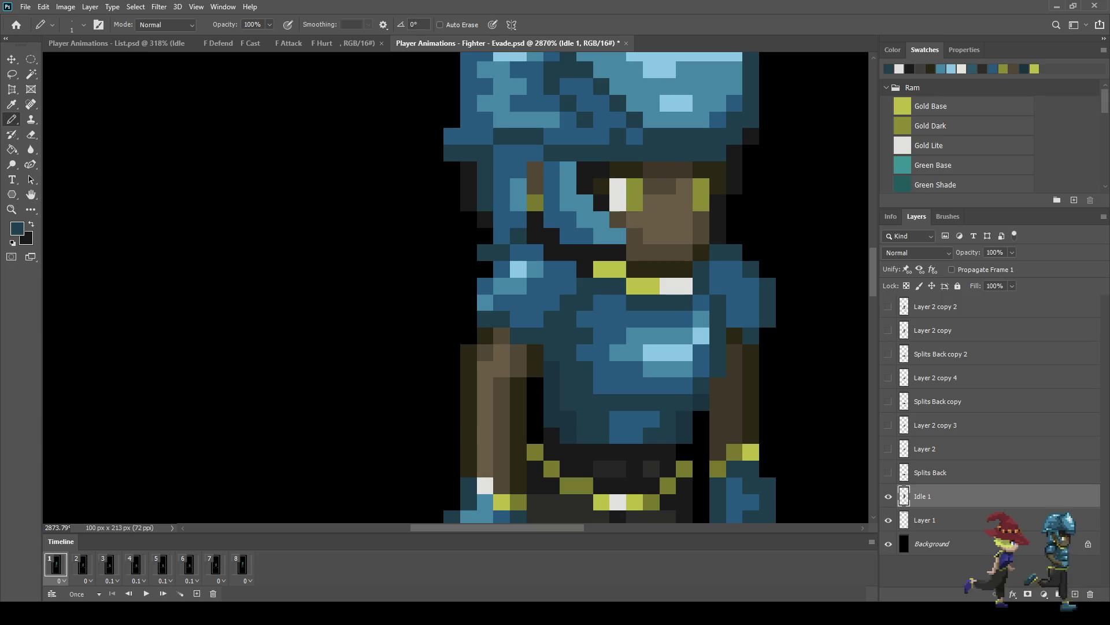
pyautogui.scroll(-2, 566, 298)
pyautogui.press('space')
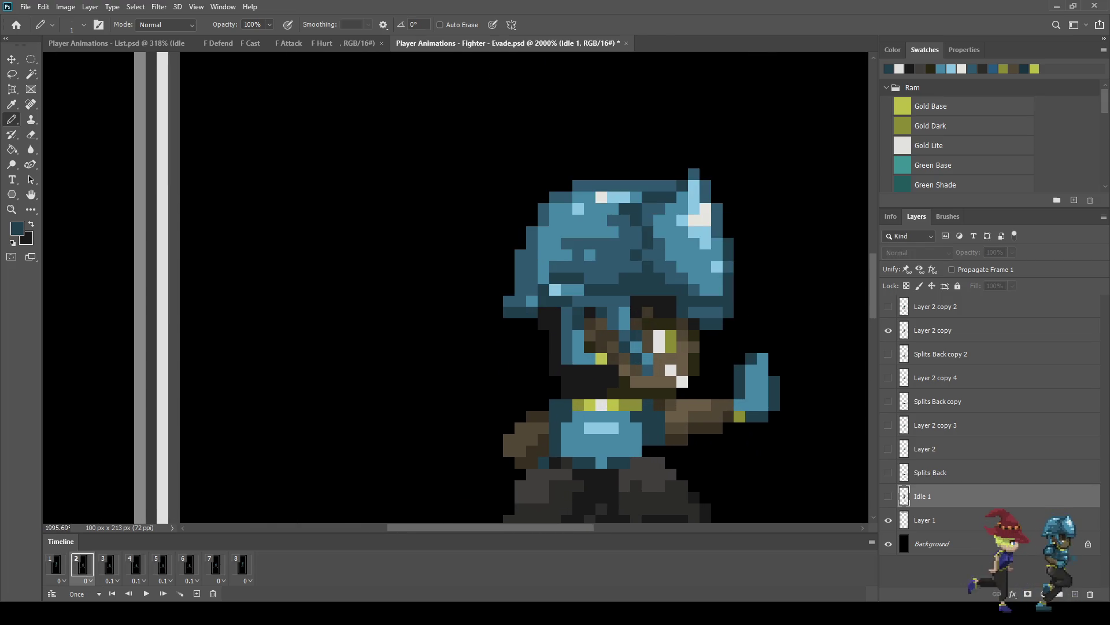
pyautogui.click(933, 330)
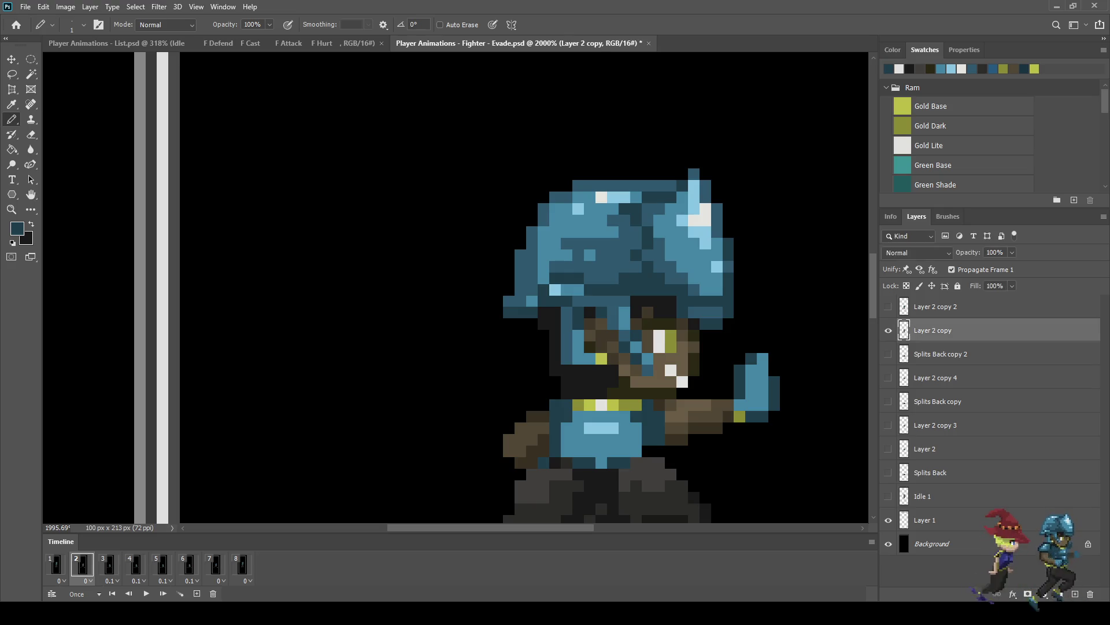
pyautogui.hotkey('ctrl', 'shift', 'alt', 'n')
# Step: Paint dark-blue shading beside the helmet and under the face, then review frames 1–3
pyautogui.scroll(3, 583, 391)
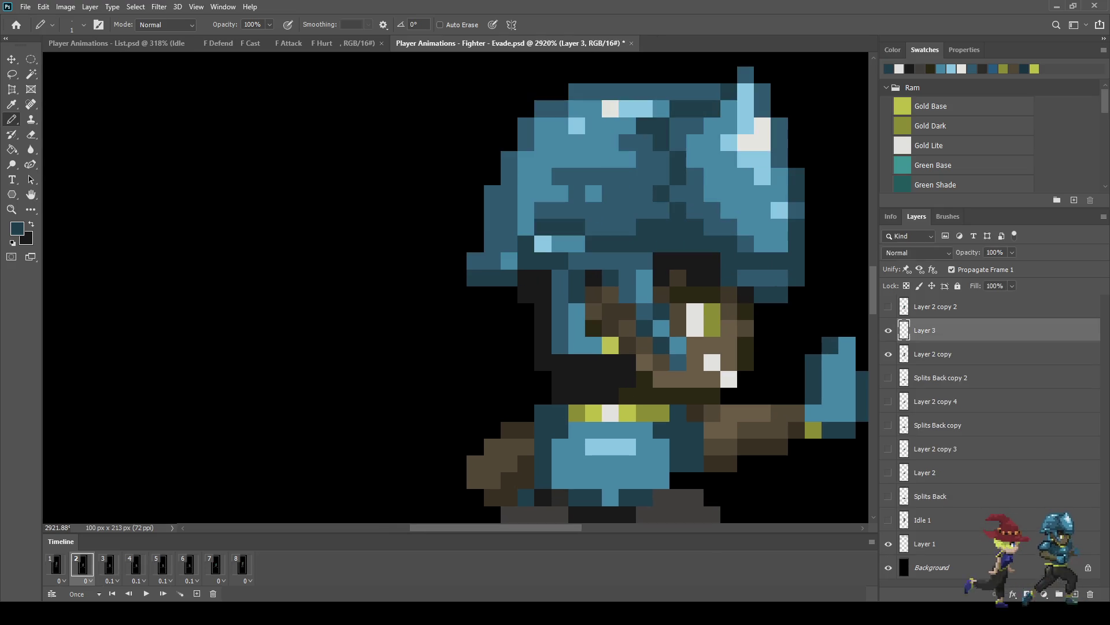
pyautogui.moveTo(526, 395); pyautogui.dragTo(508, 413)
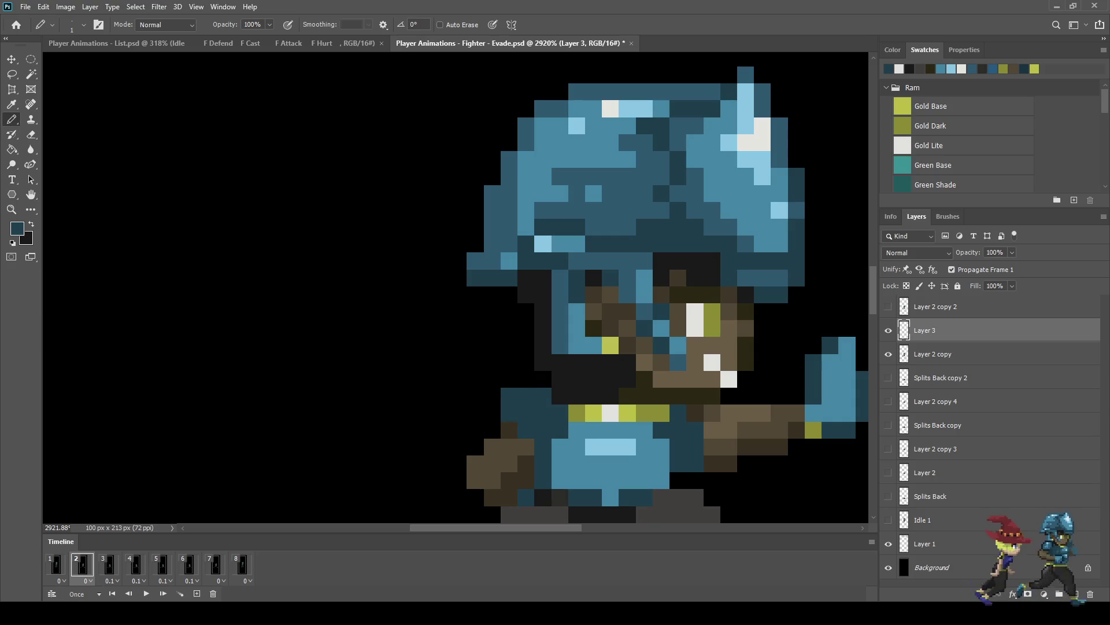
pyautogui.moveTo(678, 396)
pyautogui.mouseDown()
pyautogui.moveTo(728, 413)
pyautogui.moveTo(729, 430)
pyautogui.moveTo(711, 431)
pyautogui.mouseUp()
pyautogui.scroll(-10, 711, 428)
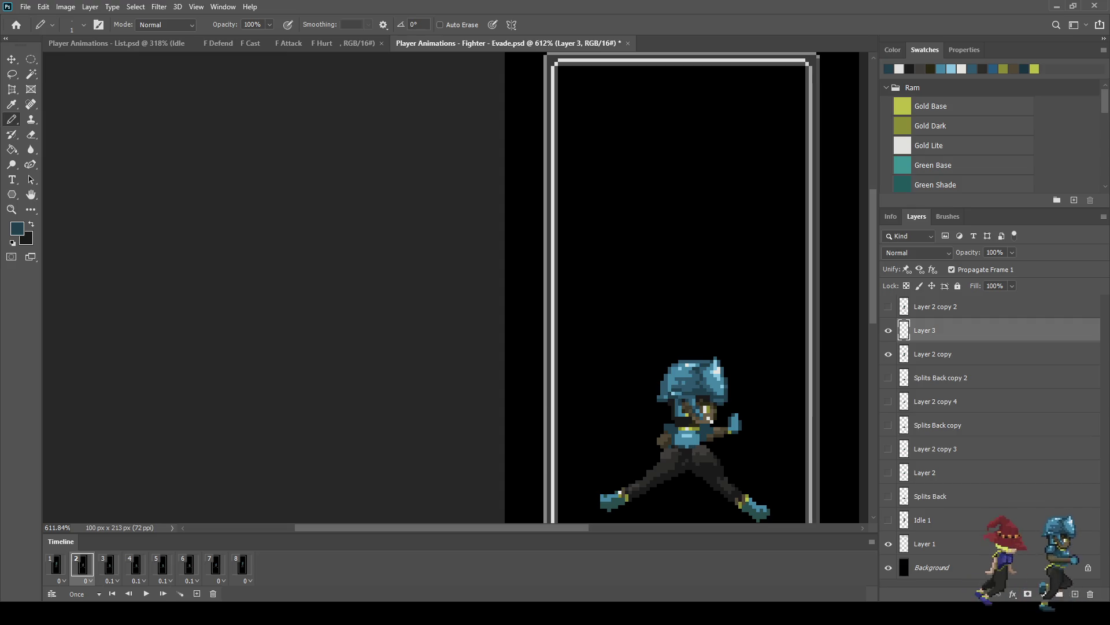
pyautogui.click(56, 564)
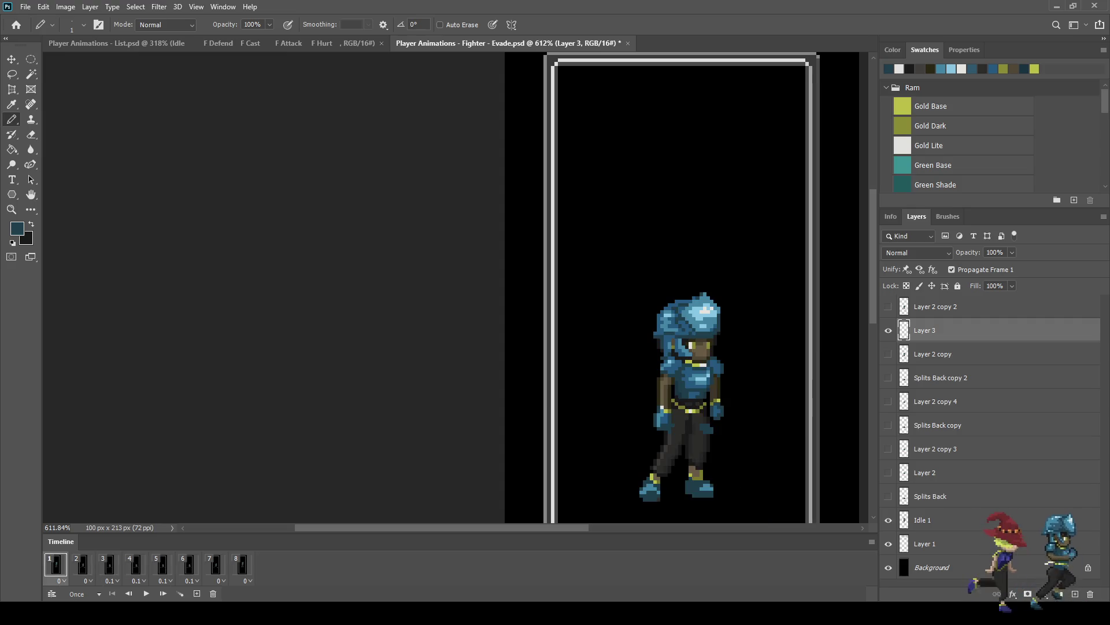
pyautogui.click(82, 564)
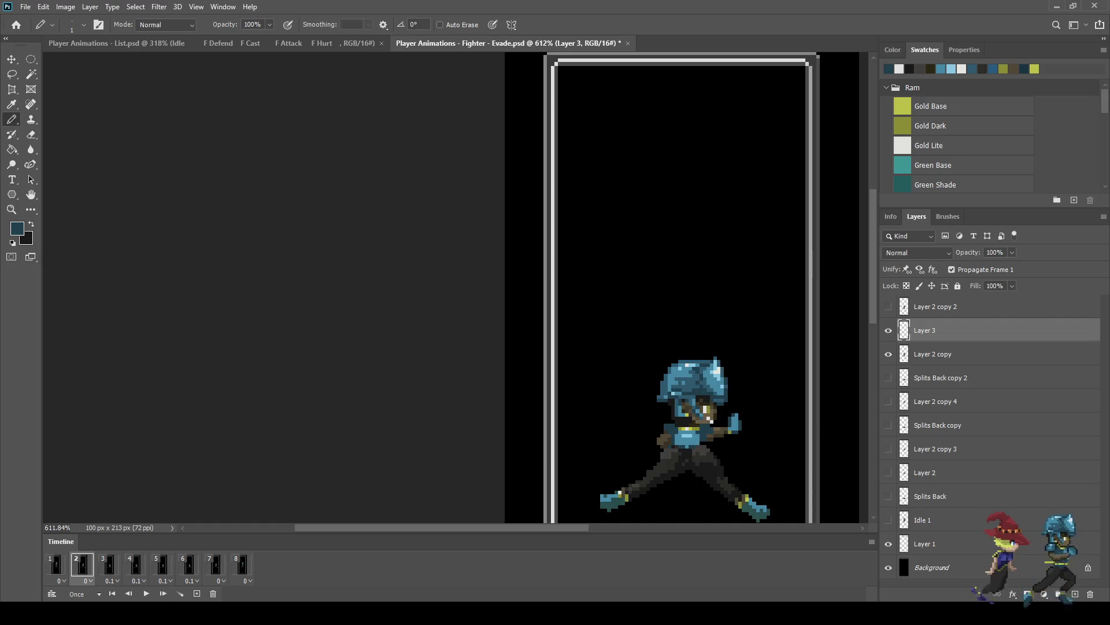
pyautogui.click(108, 564)
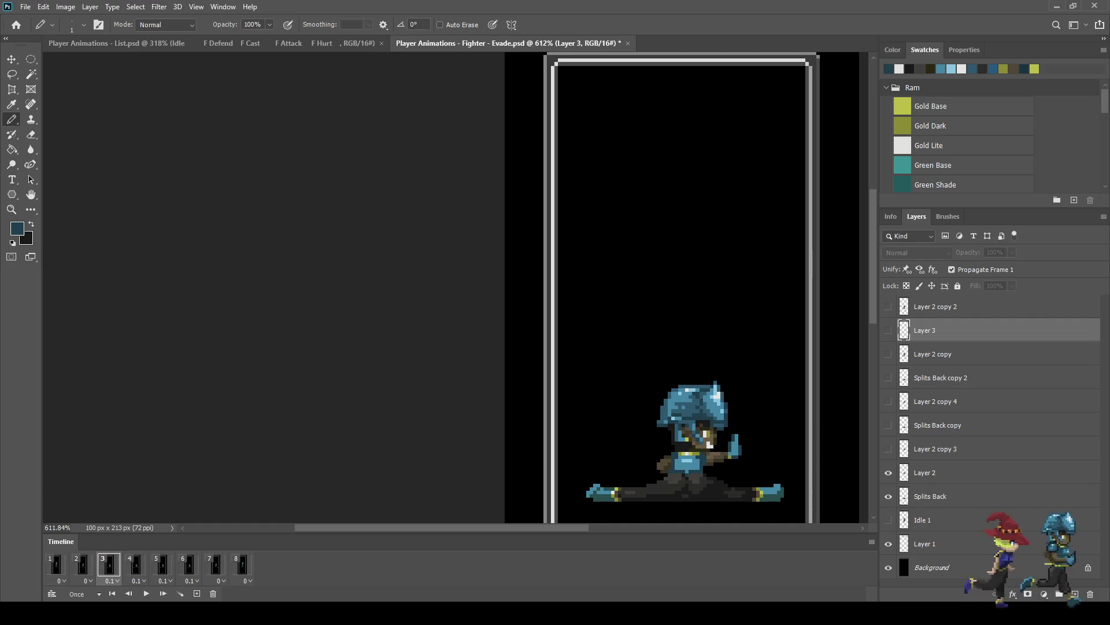
# Step: Duplicate the Layer 3 shading for frame 3 and shift it down about 8 pixels
pyautogui.scroll(5, 677, 459)
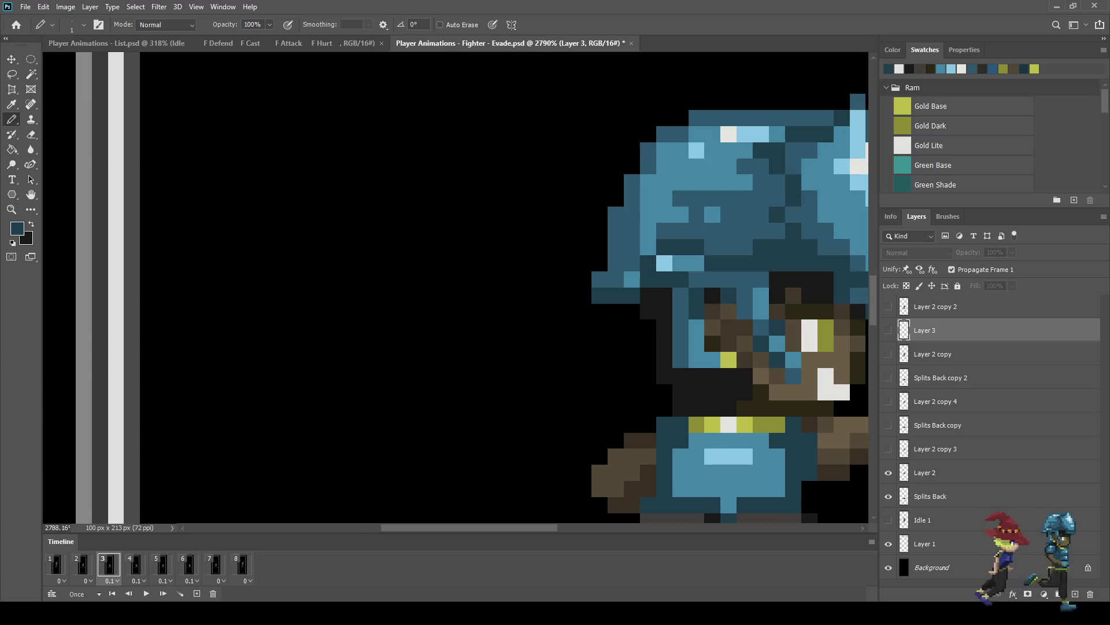
pyautogui.hotkey('ctrl', 'j')
pyautogui.click(888, 331)
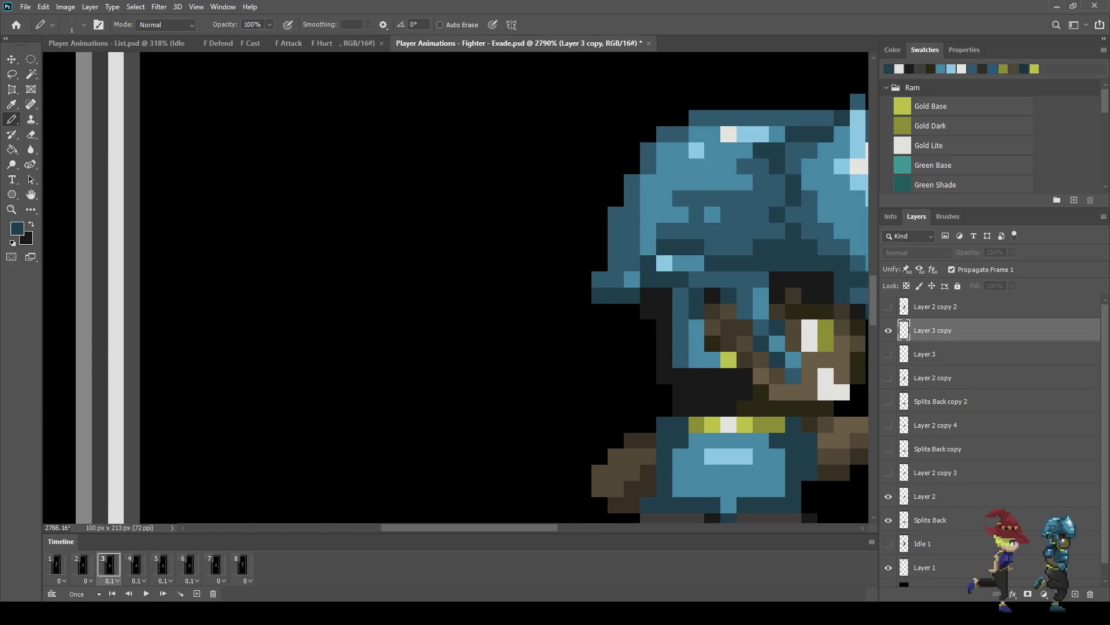
pyautogui.hotkey('ctrl', 't')
pyautogui.press('Down')
pyautogui.press('Down')
pyautogui.press('Down')
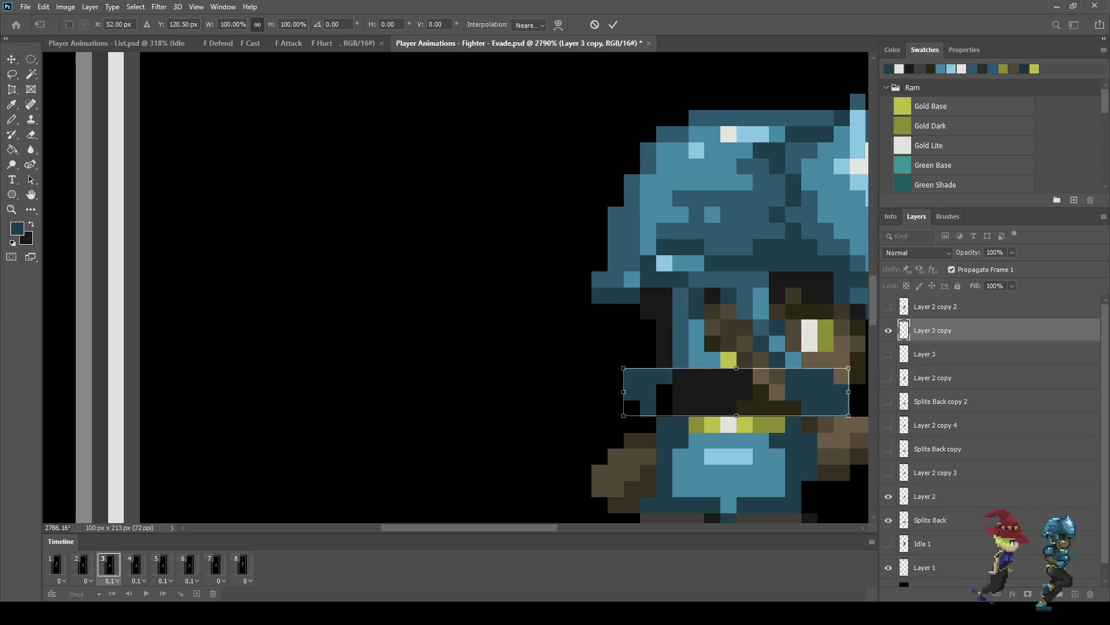
pyautogui.press('Return')
pyautogui.press('b')
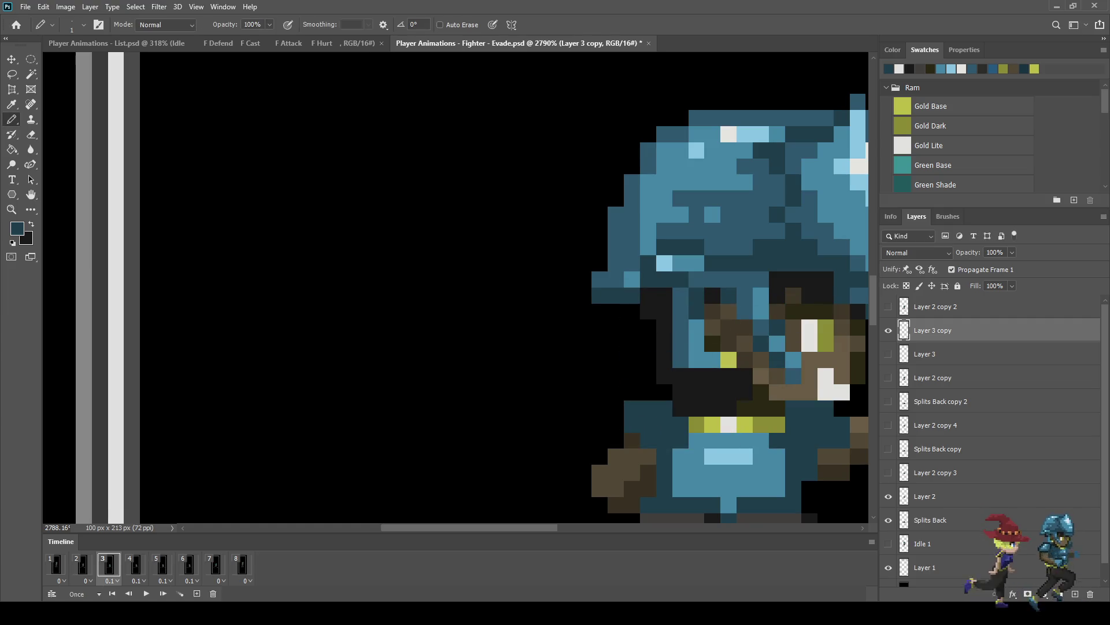
pyautogui.scroll(-5, 730, 314)
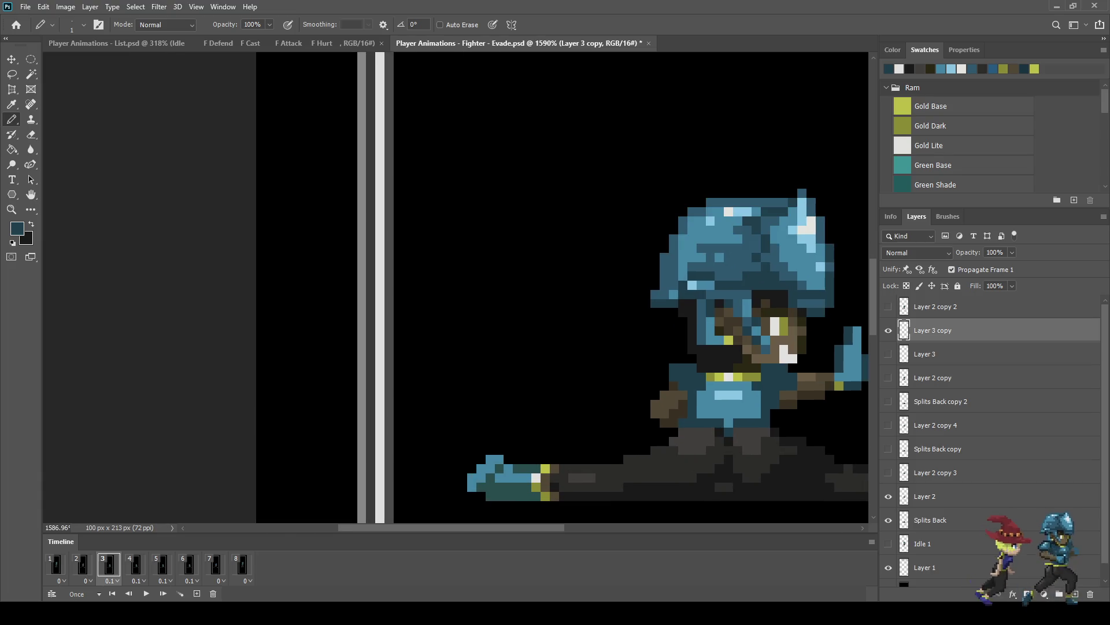
# Step: Duplicate the shading as Layer 3 copies 2, 3 and 4 for frames 4, 5 and 6
pyautogui.click(135, 564)
pyautogui.click(888, 330)
pyautogui.click(888, 330)
pyautogui.hotkey('ctrl', 'j')
pyautogui.click(888, 330)
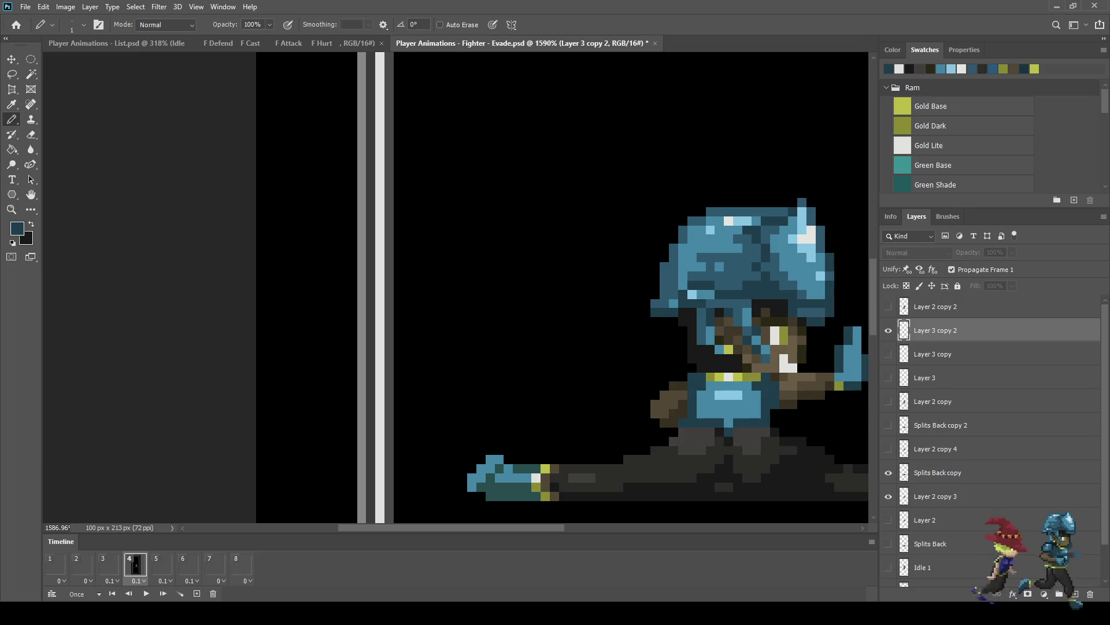
pyautogui.click(162, 564)
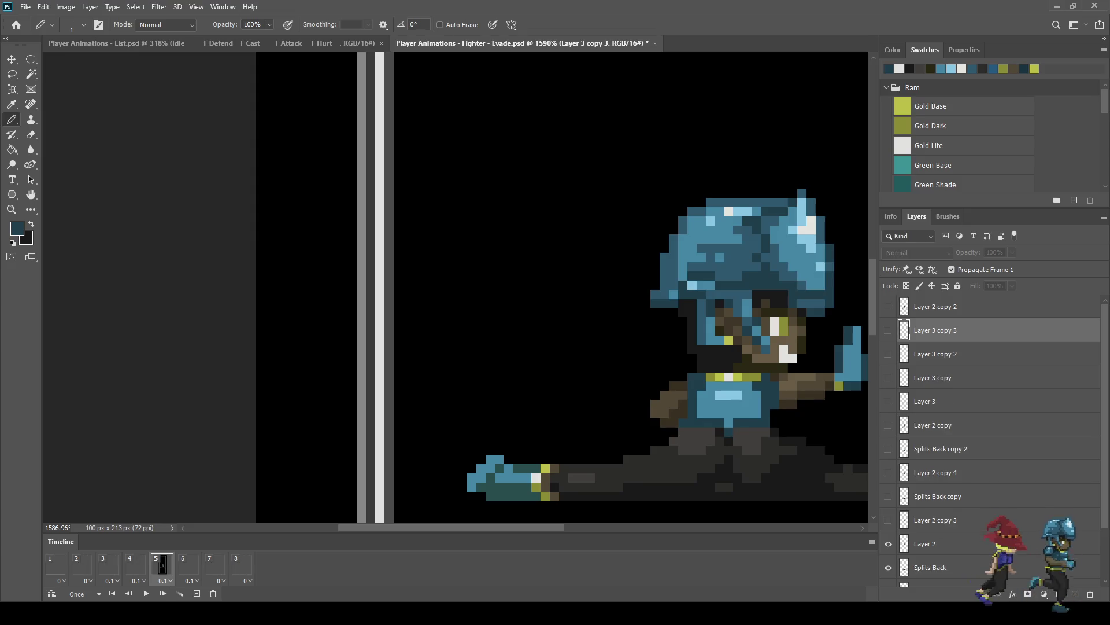
pyautogui.hotkey('ctrl', 'j')
pyautogui.click(889, 330)
pyautogui.click(189, 563)
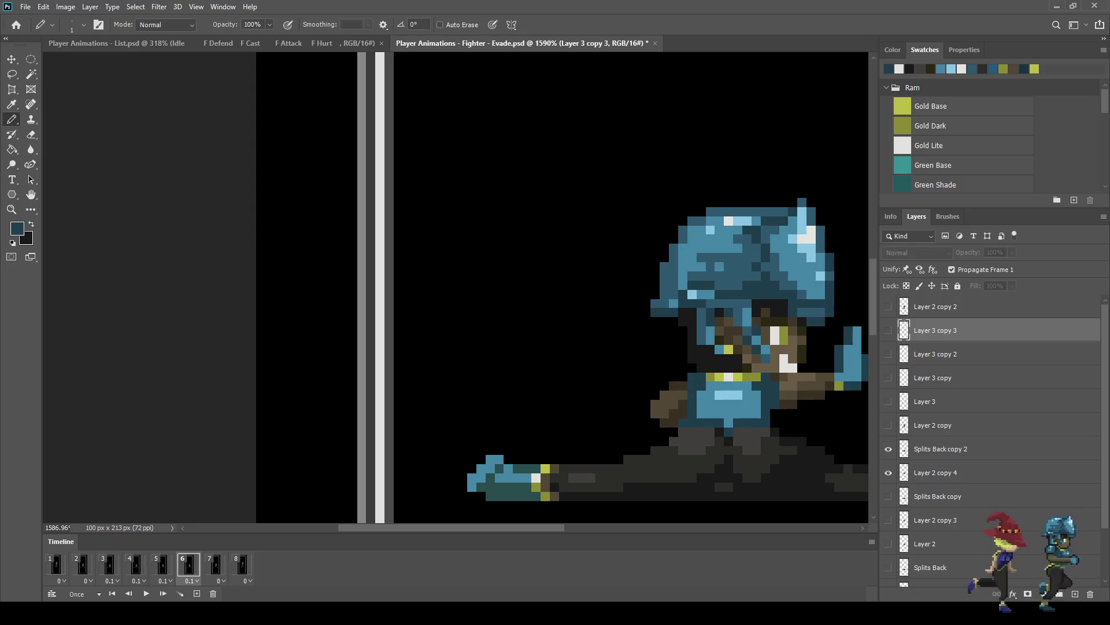
pyautogui.hotkey('ctrl', 'j')
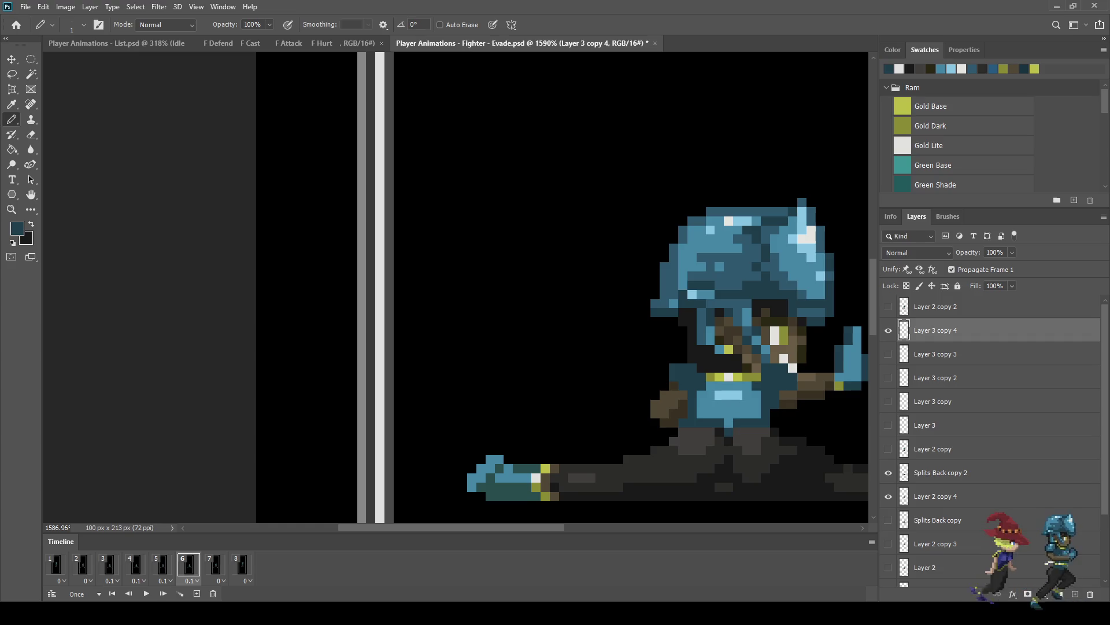
# Step: Duplicate Layer 3 as copy 5 at the top of the stack, shown only on frame 7
pyautogui.click(215, 564)
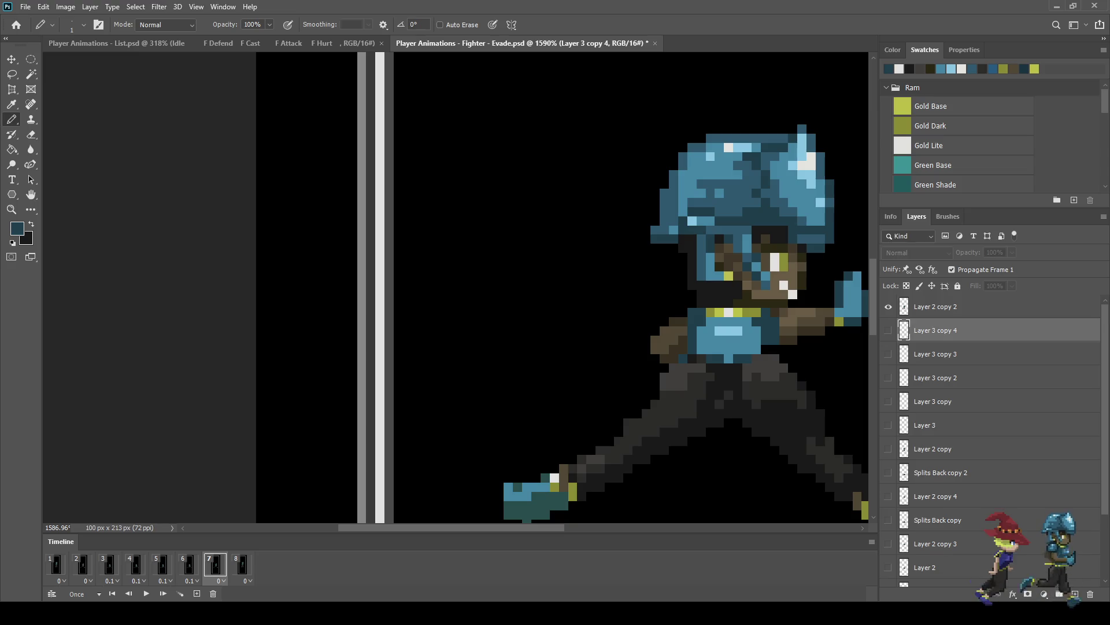
pyautogui.click(937, 425)
pyautogui.hotkey('ctrl', 'j')
pyautogui.moveTo(931, 426); pyautogui.dragTo(931, 296)
pyautogui.click(888, 307)
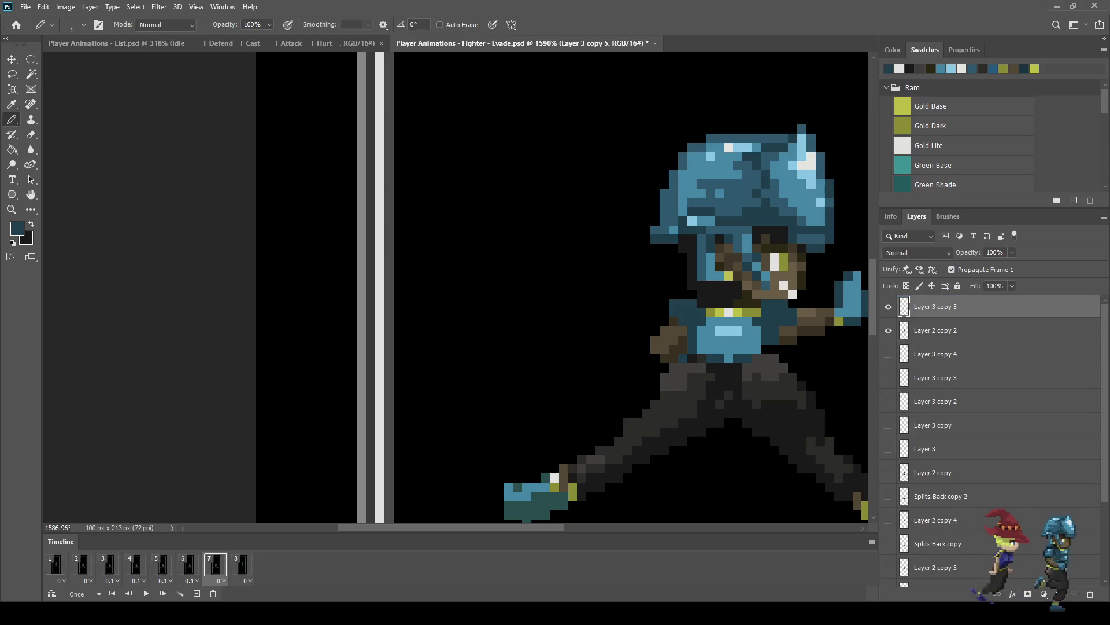
pyautogui.click(242, 564)
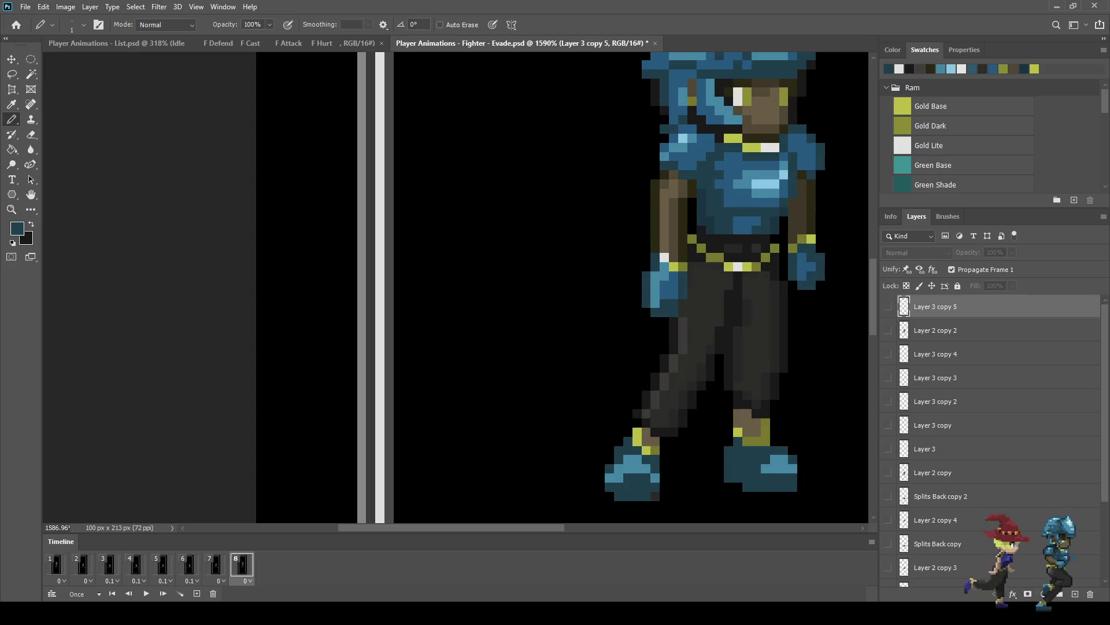
# Step: Play the Evade animation through to review the new shading layers
pyautogui.scroll(-5, 682, 328)
pyautogui.press('space')
pyautogui.press('space')
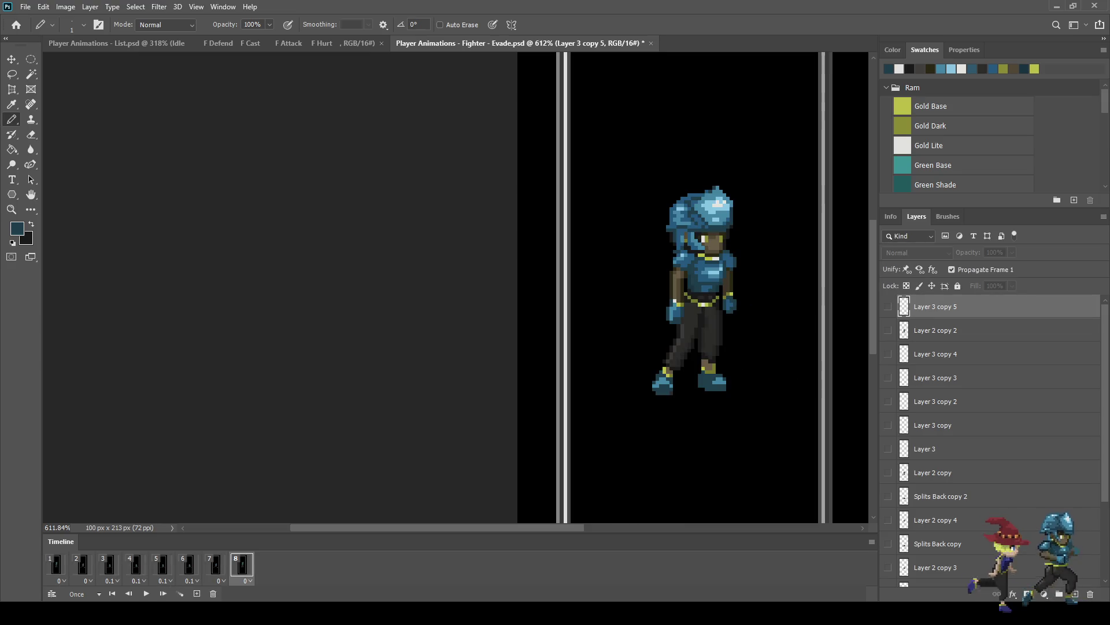
pyautogui.press('space')
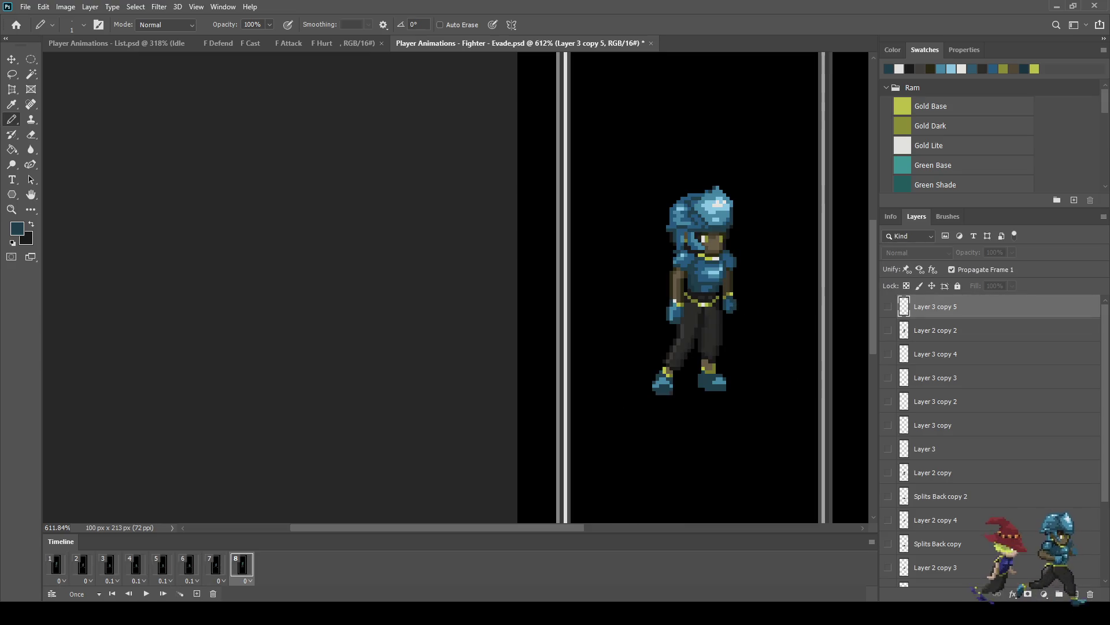
pyautogui.press('space')
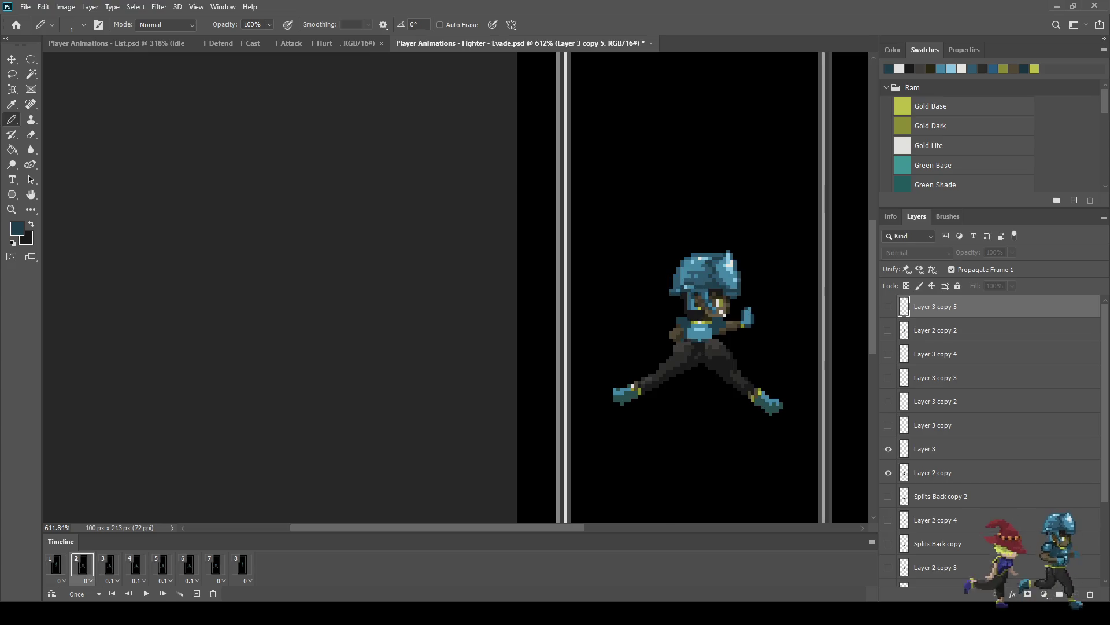
pyautogui.scroll(6, 729, 317)
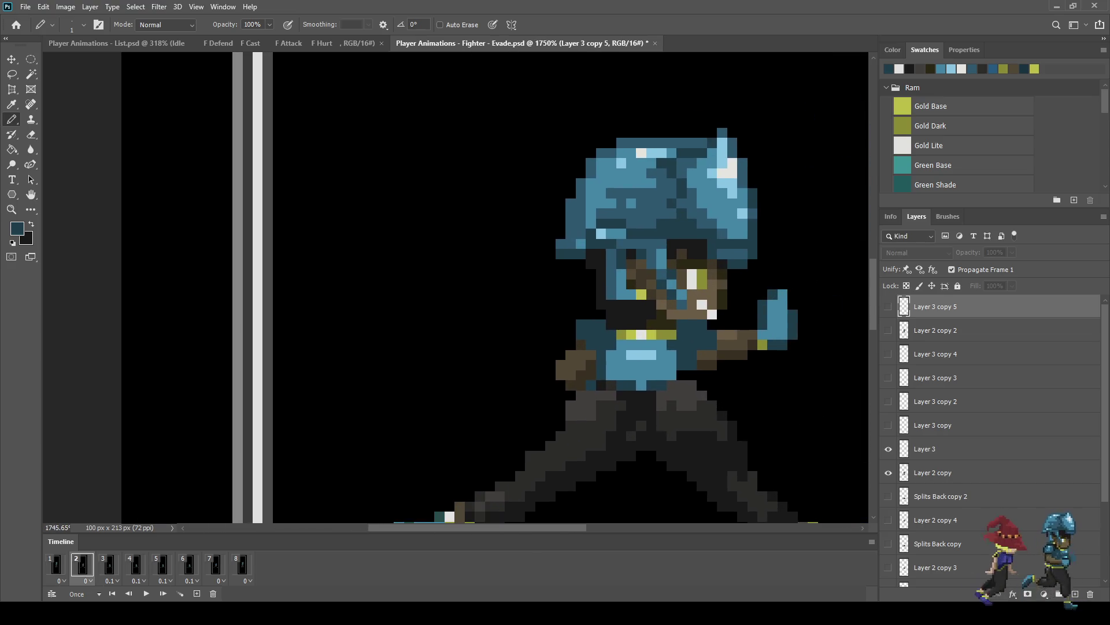
pyautogui.scroll(2, 652, 330)
pyautogui.scroll(1, 636, 339)
# Step: Sample a sprite colour and darken the waist pixels on Layer 3 and frame 3's layer
pyautogui.press('i')
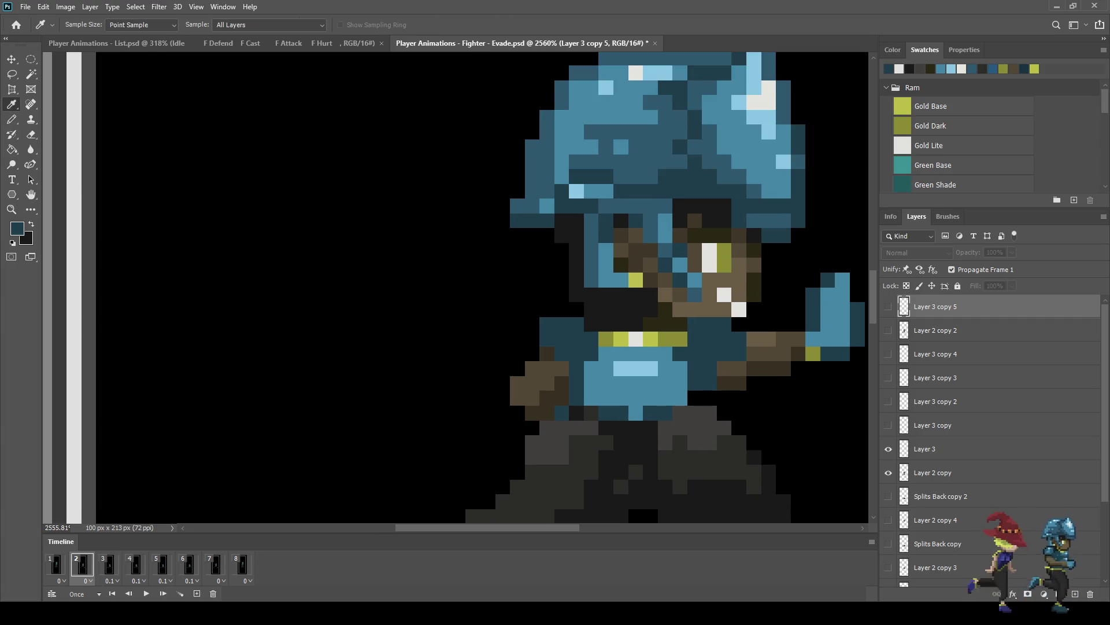
pyautogui.press('b')
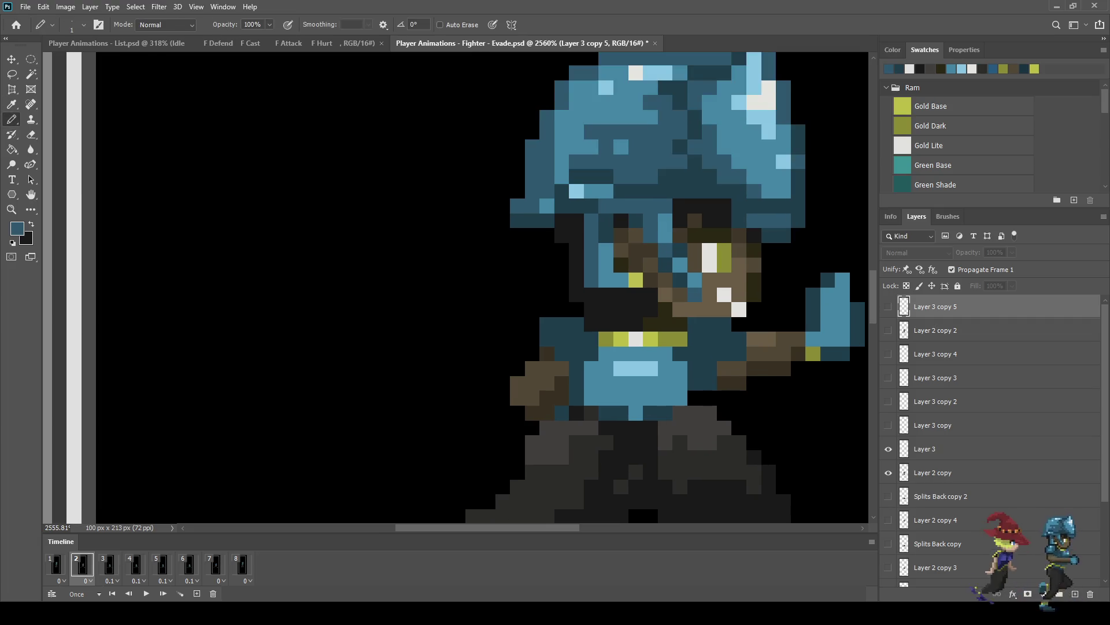
pyautogui.click(925, 449)
pyautogui.moveTo(680, 353)
pyautogui.mouseDown()
pyautogui.moveTo(606, 352)
pyautogui.moveTo(606, 369)
pyautogui.moveTo(590, 368)
pyautogui.mouseUp()
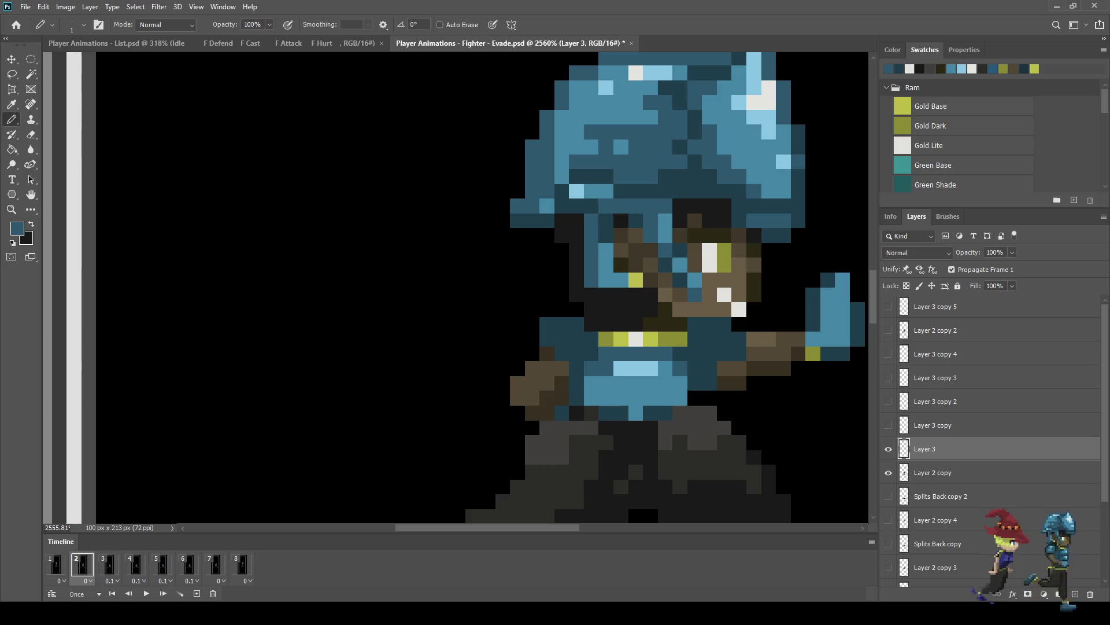
pyautogui.click(109, 565)
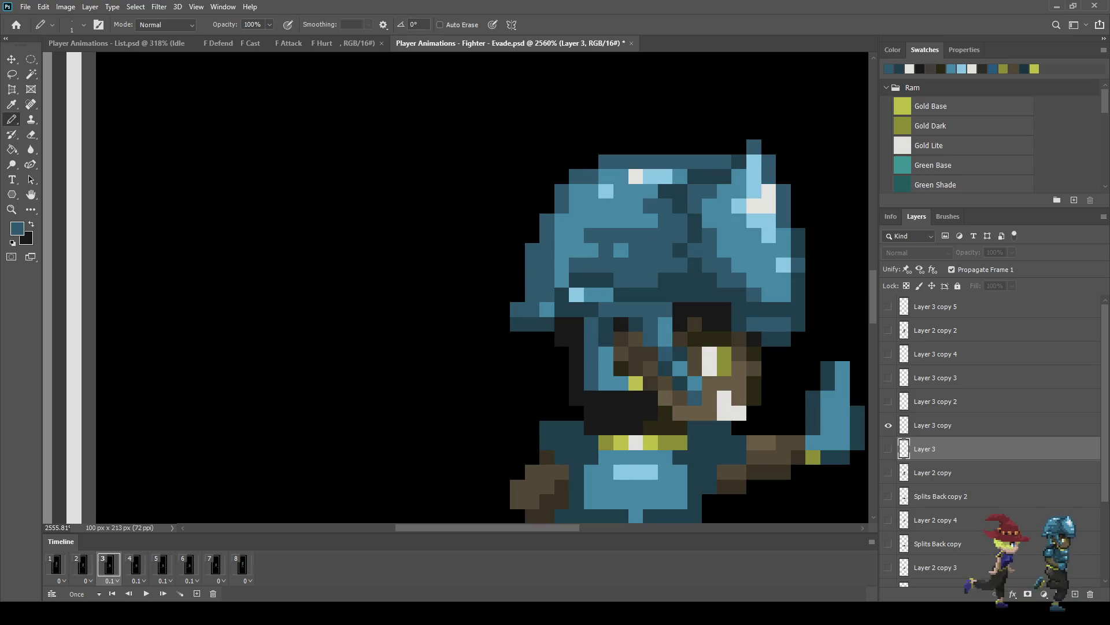
pyautogui.hotkey('alt', ']')
pyautogui.moveTo(680, 472)
pyautogui.mouseDown()
pyautogui.moveTo(665, 457)
pyautogui.moveTo(606, 457)
pyautogui.moveTo(606, 472)
pyautogui.moveTo(591, 472)
pyautogui.mouseUp()
pyautogui.click(665, 472)
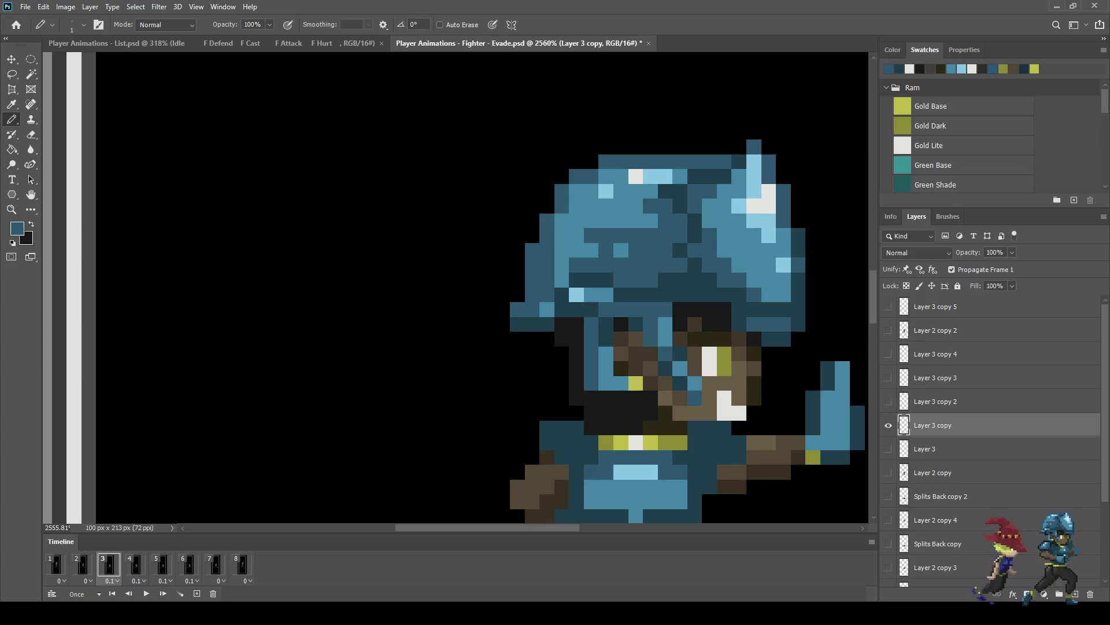
# Step: Darken the belt pixels on Layer 3 copy 2 for frame 4
pyautogui.scroll(-3, 665, 347)
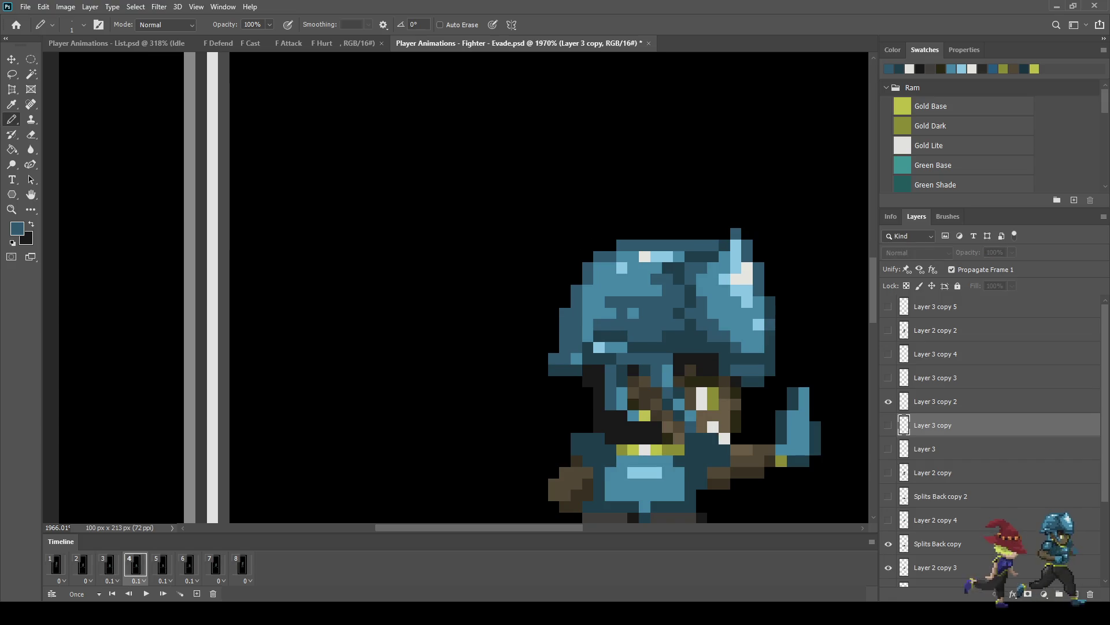
pyautogui.click(935, 402)
pyautogui.click(680, 473)
pyautogui.moveTo(668, 461)
pyautogui.mouseDown()
pyautogui.moveTo(622, 460)
pyautogui.moveTo(610, 472)
pyautogui.mouseUp()
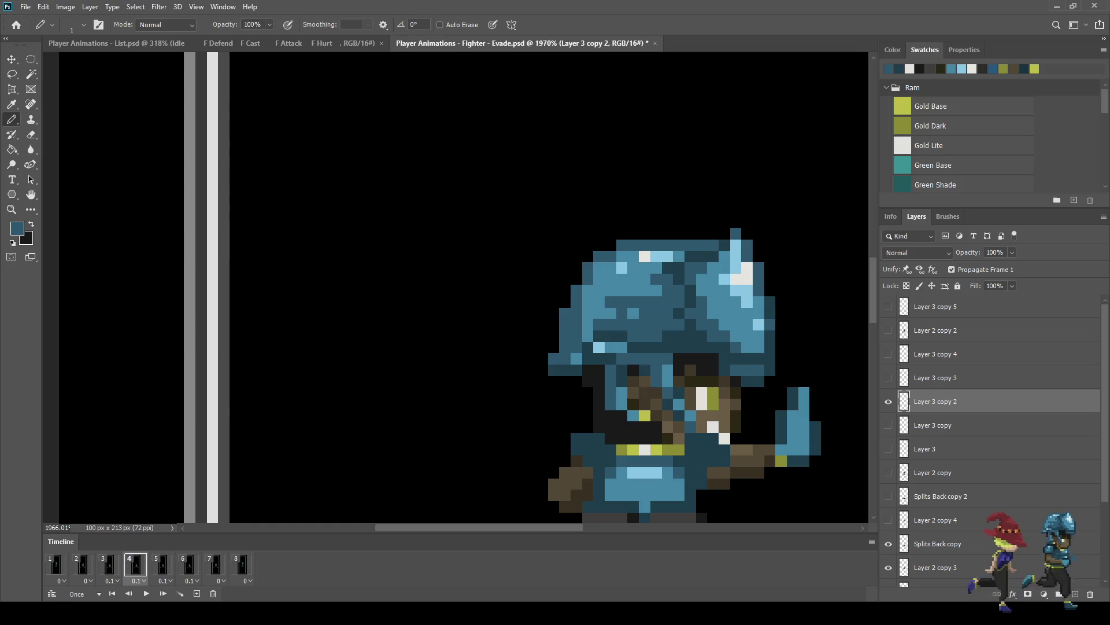
pyautogui.click(667, 472)
pyautogui.click(622, 472)
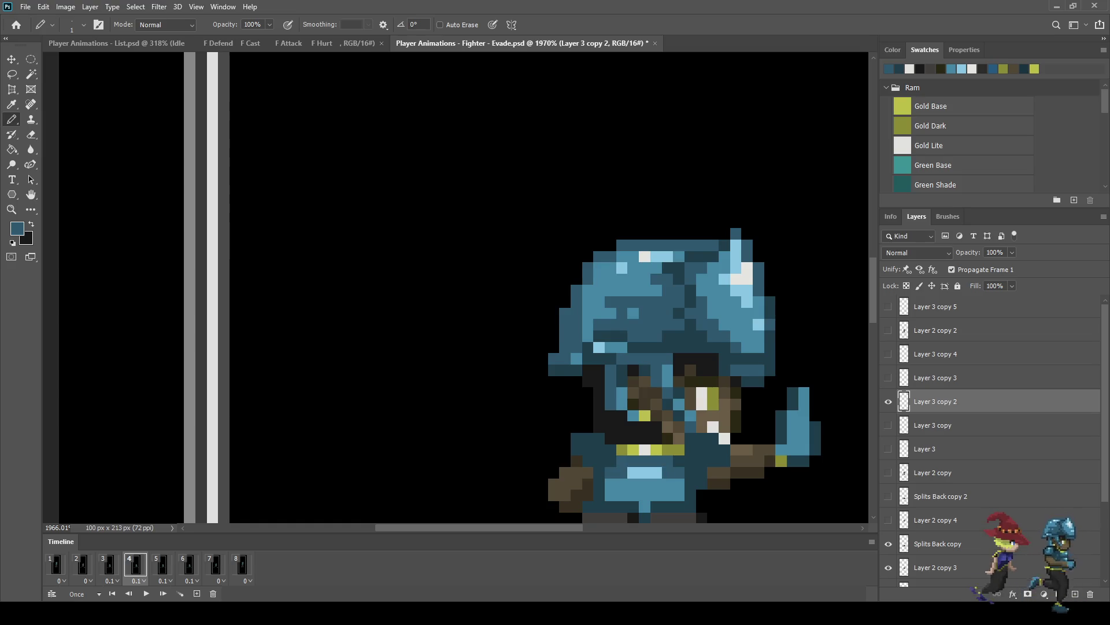
# Step: Darken the belt pixels on Layer 3 copy 3 for frame 5
pyautogui.press('Right')
pyautogui.click(935, 378)
pyautogui.click(679, 472)
pyautogui.click(667, 472)
pyautogui.moveTo(668, 461); pyautogui.dragTo(622, 460)
pyautogui.click(621, 473)
pyautogui.click(610, 472)
# Step: Check Layer 3 copy 4 and copy 5 on frames 6 and 7, then go to frame 8
pyautogui.press('Right')
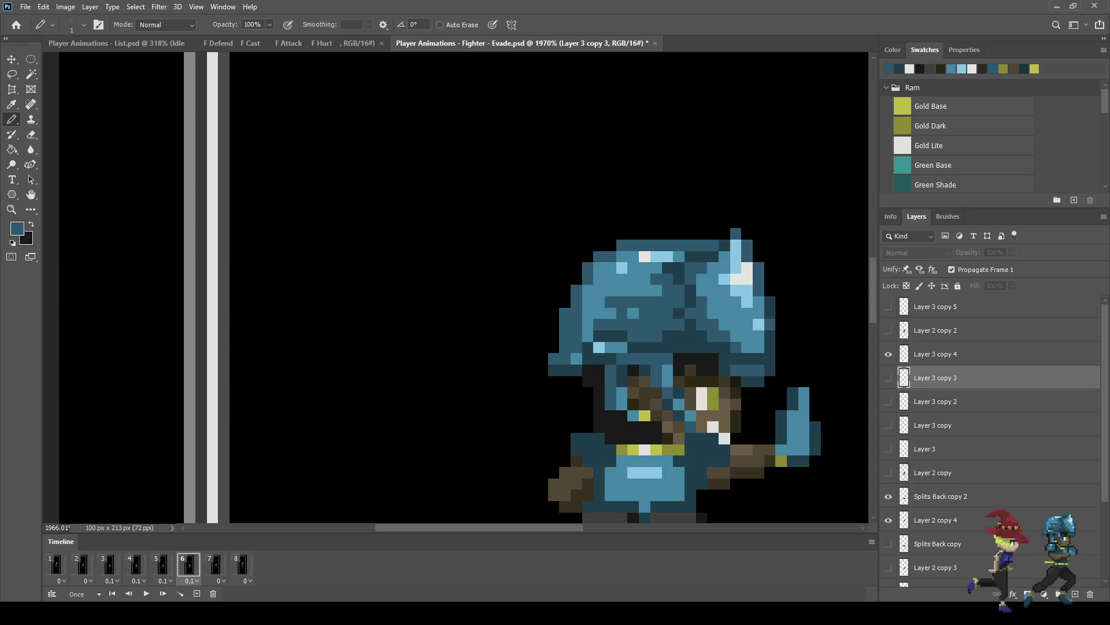
pyautogui.click(949, 354)
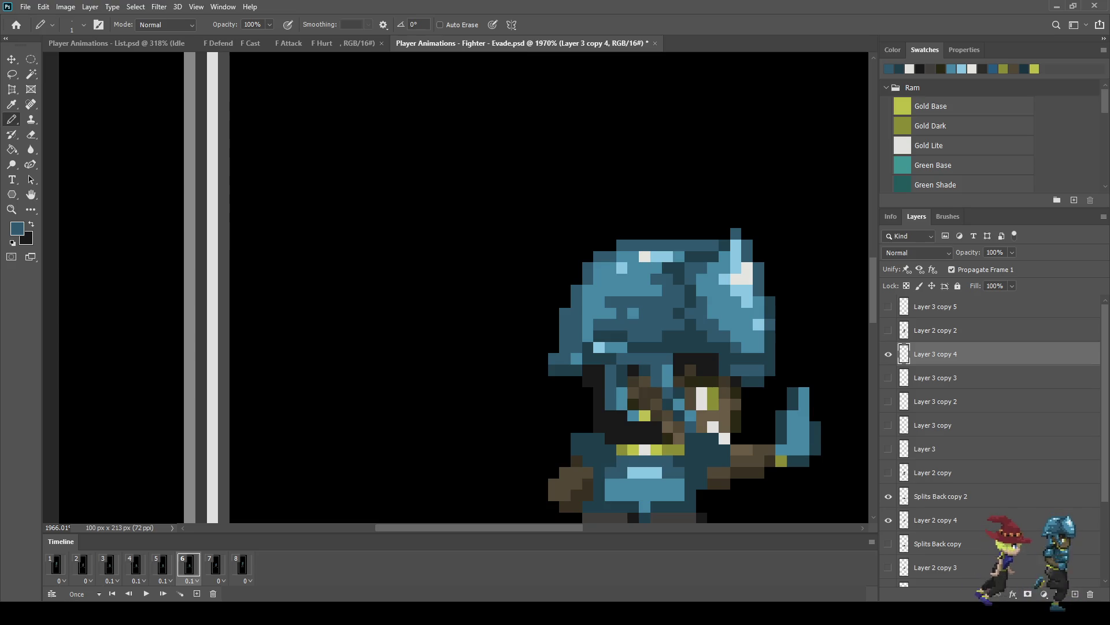
pyautogui.press('Right')
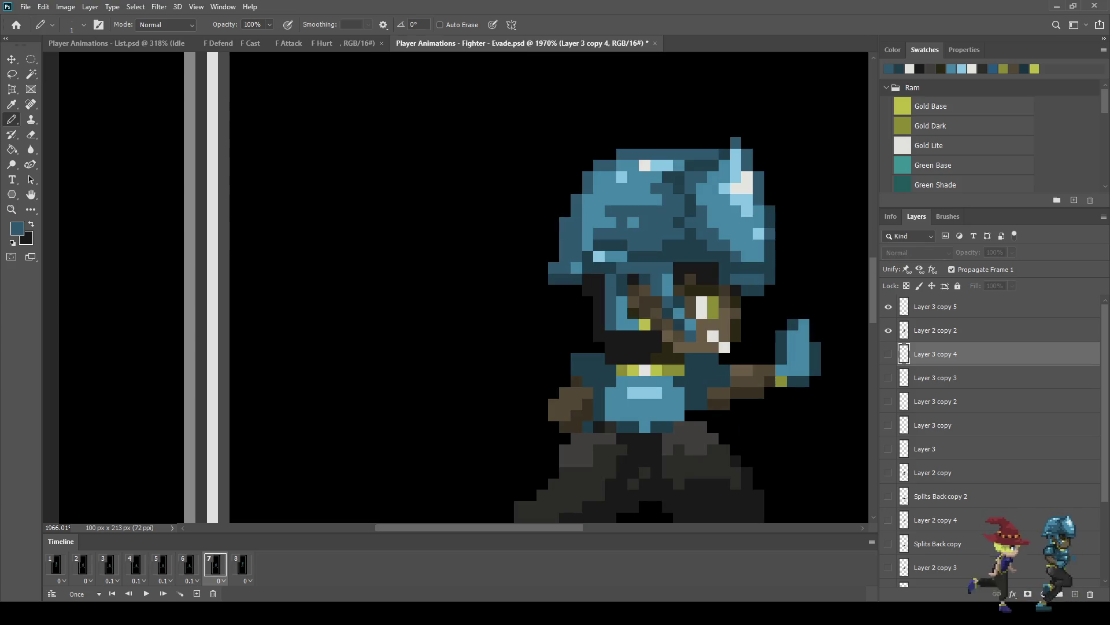
pyautogui.click(935, 307)
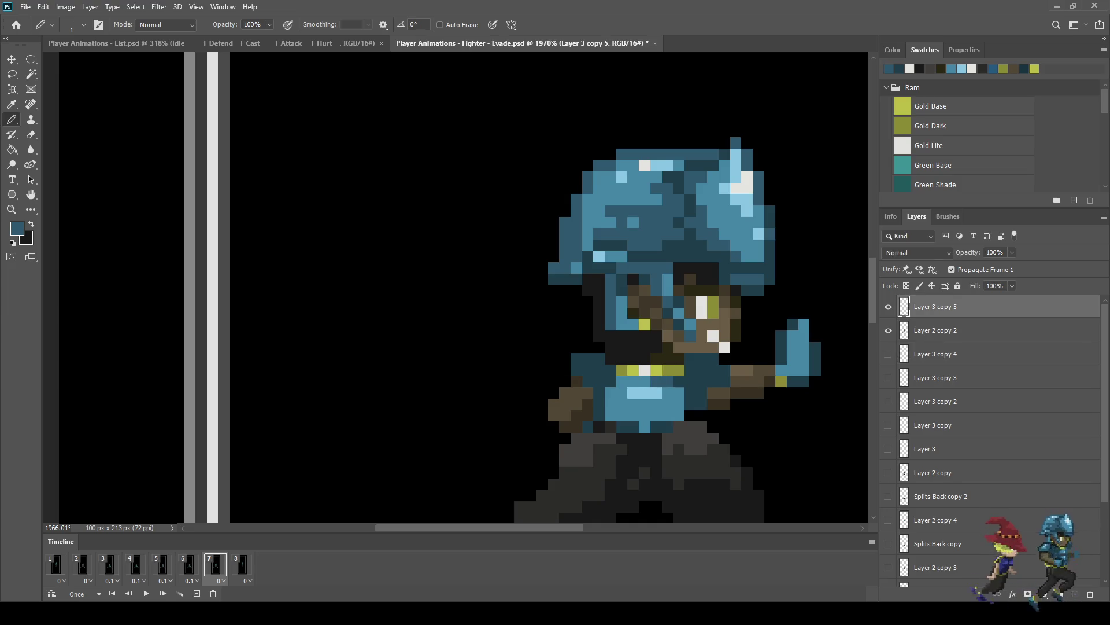
pyautogui.press('Left')
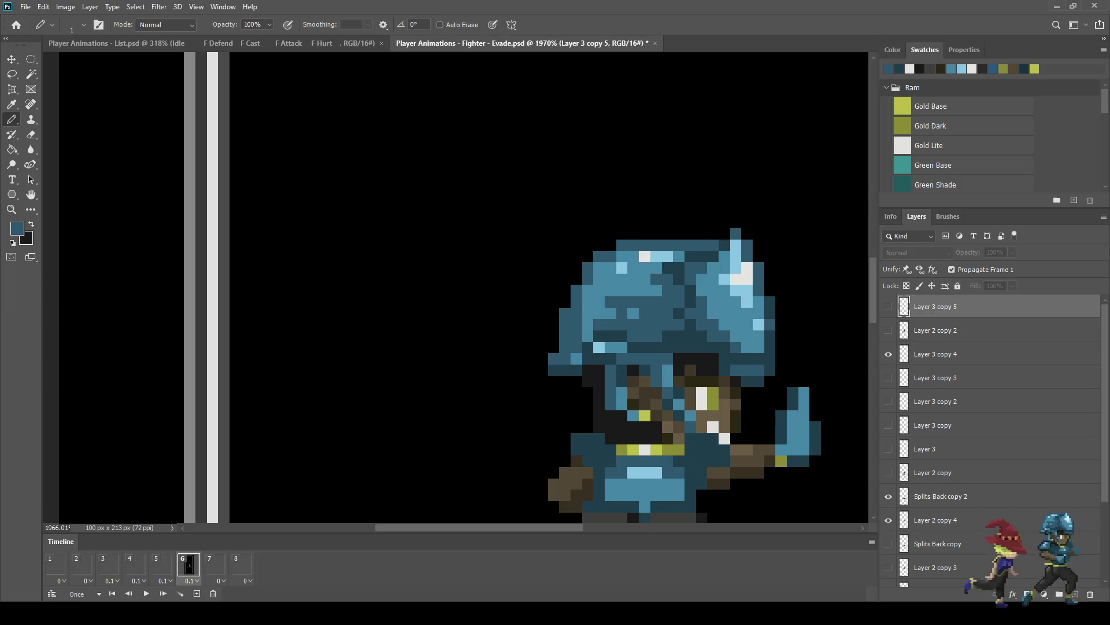
pyautogui.press('Right')
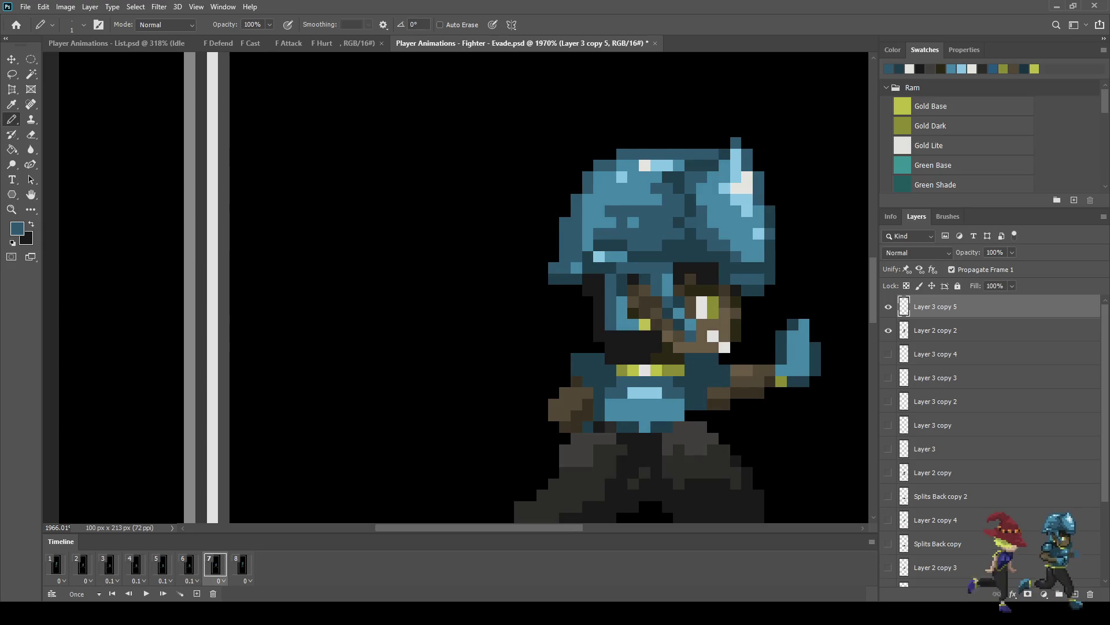
pyautogui.scroll(-5, 550, 289)
pyautogui.click(242, 565)
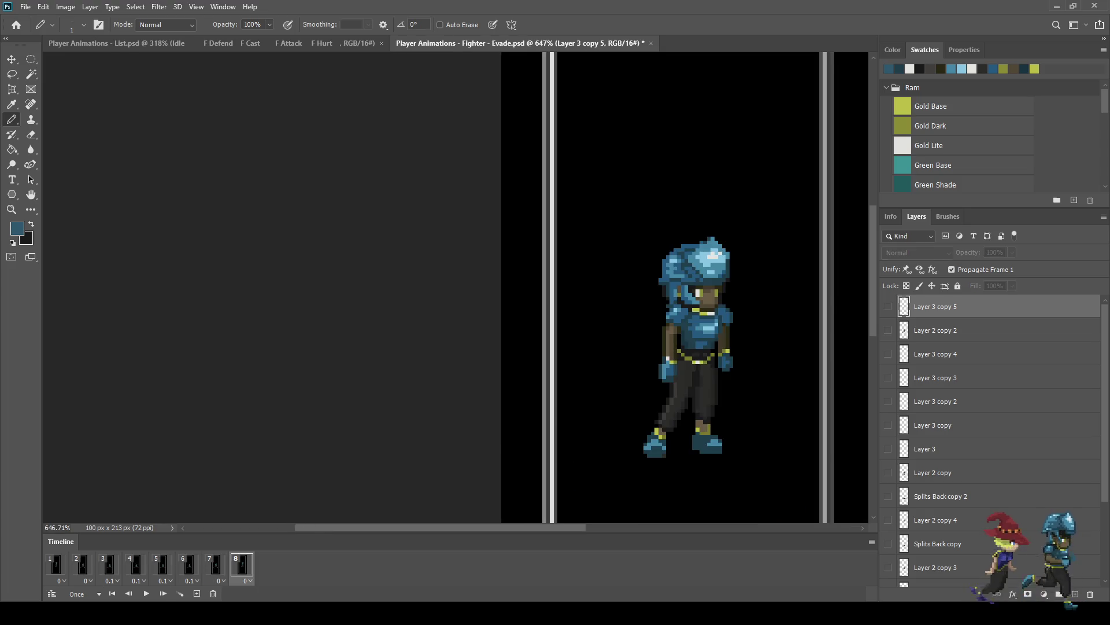
# Step: Play the Evade animation twice, then zoom in on frame 2's torso with Layer 3 active
pyautogui.press('space')
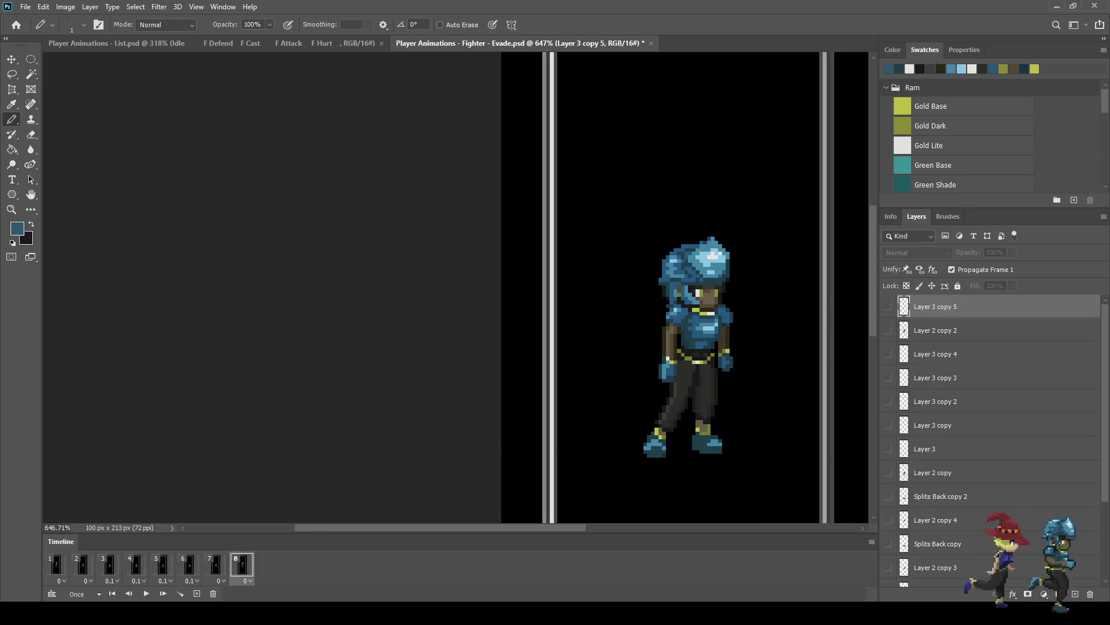
pyautogui.press('space')
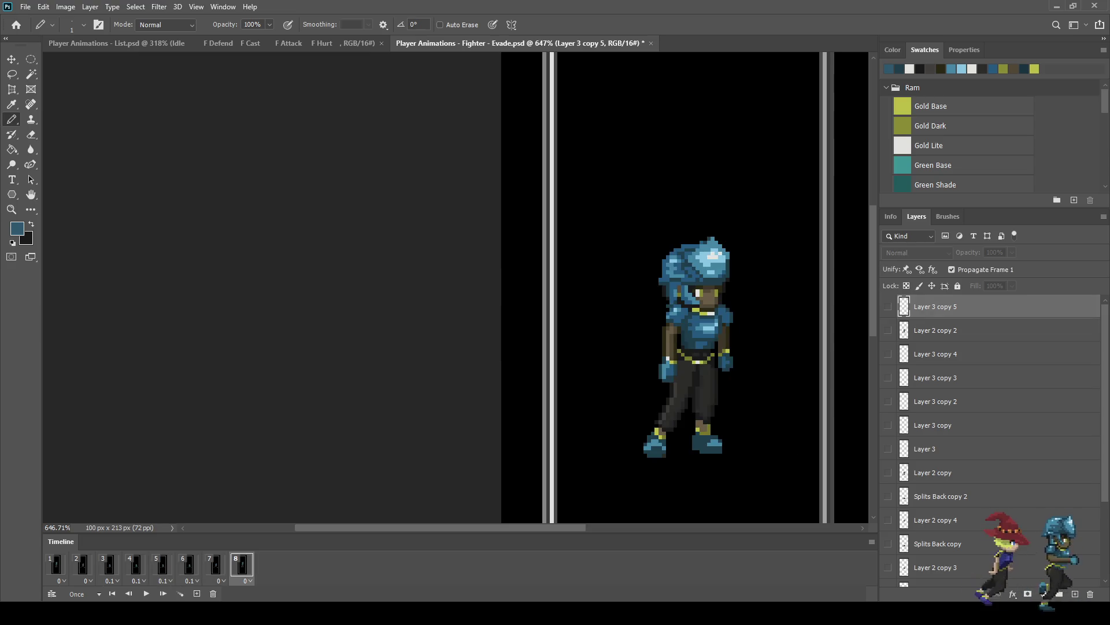
pyautogui.click(56, 565)
pyautogui.click(82, 565)
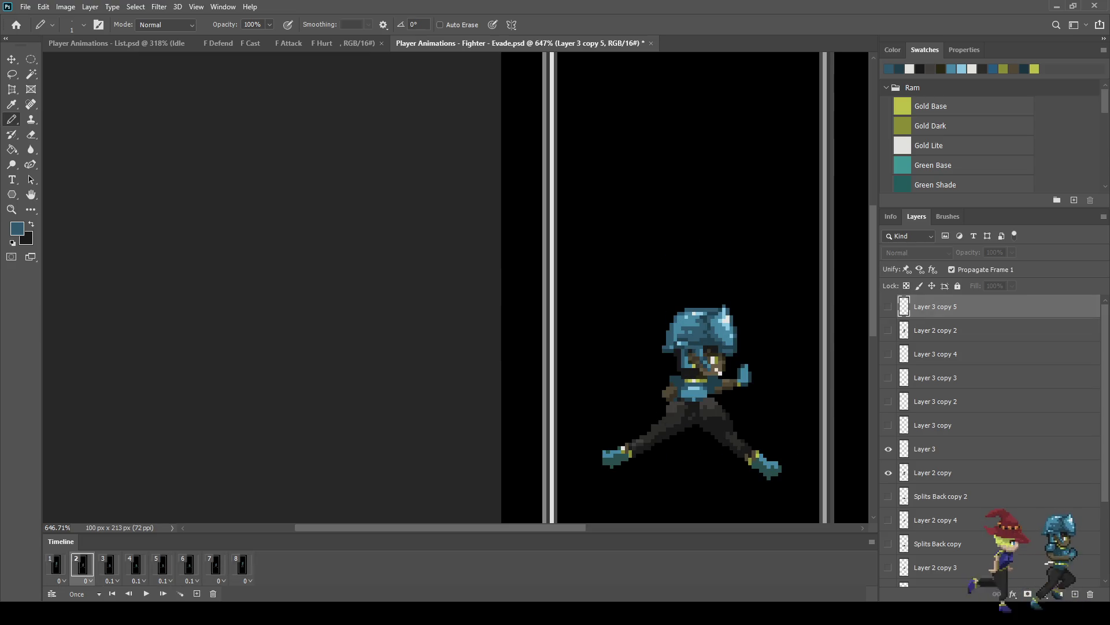
pyautogui.keyDown('ctrl'); pyautogui.click(685, 408); pyautogui.keyUp('ctrl')
pyautogui.scroll(8, 686, 408)
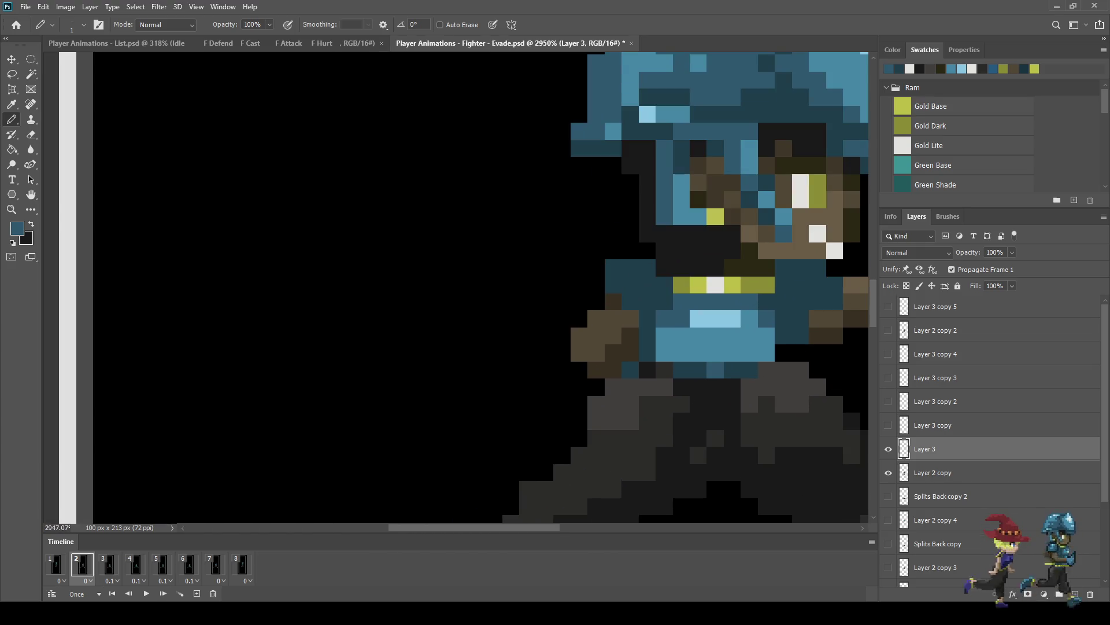
# Step: Pencil a darker swatch across the light-blue belt band on frames 2, 3 and 4
pyautogui.moveTo(769, 352); pyautogui.dragTo(664, 353)
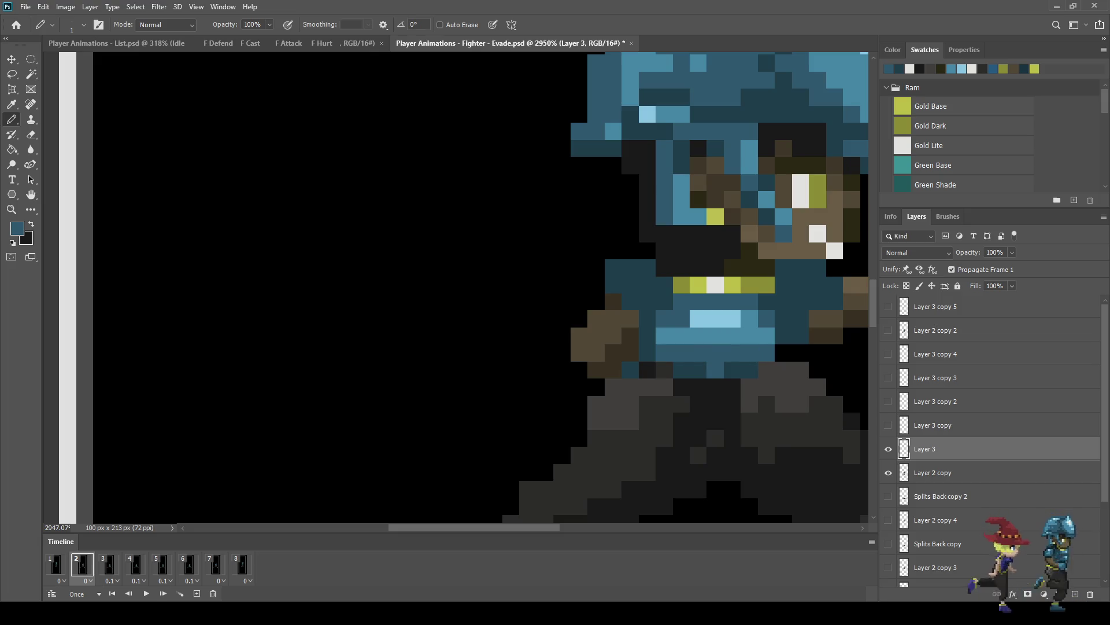
pyautogui.click(109, 565)
pyautogui.hotkey('alt', ']')
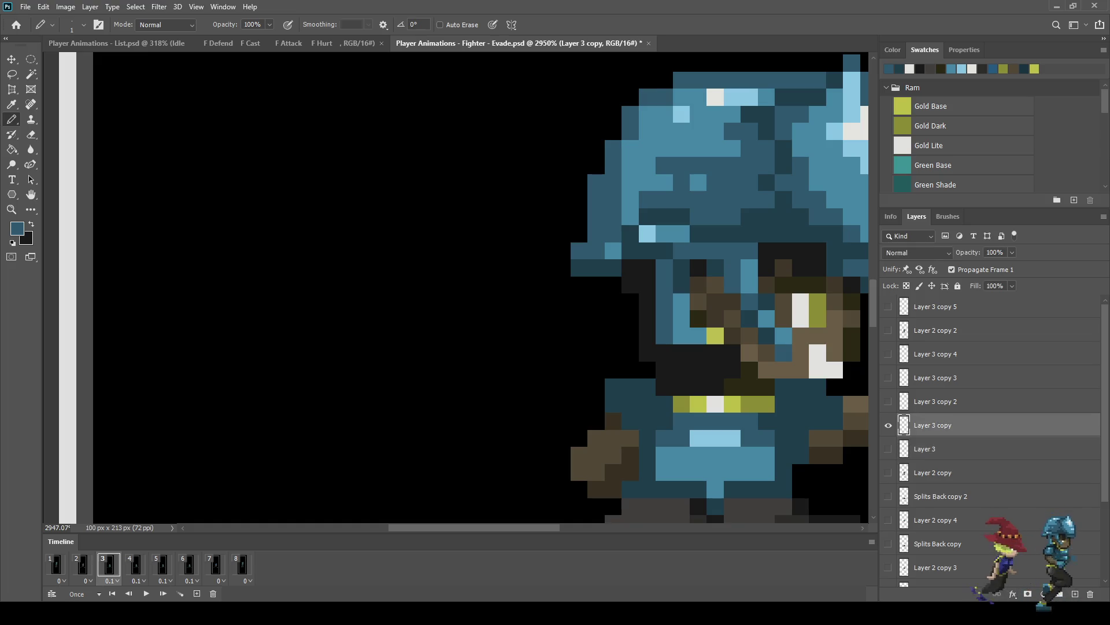
pyautogui.moveTo(767, 472); pyautogui.dragTo(664, 472)
pyautogui.click(135, 565)
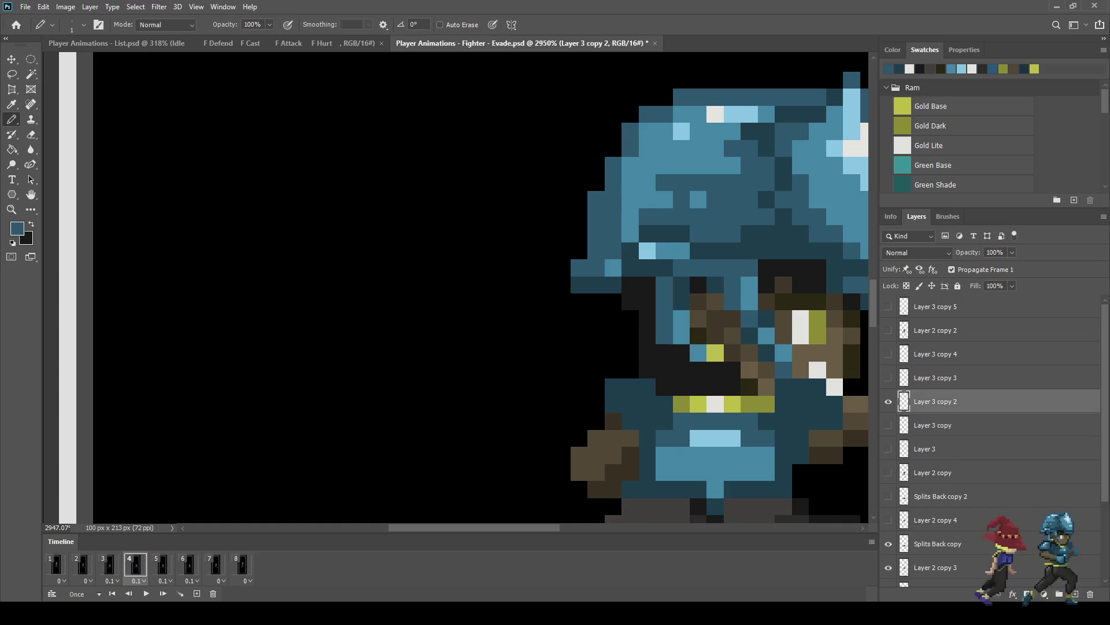
pyautogui.moveTo(767, 471); pyautogui.dragTo(665, 472)
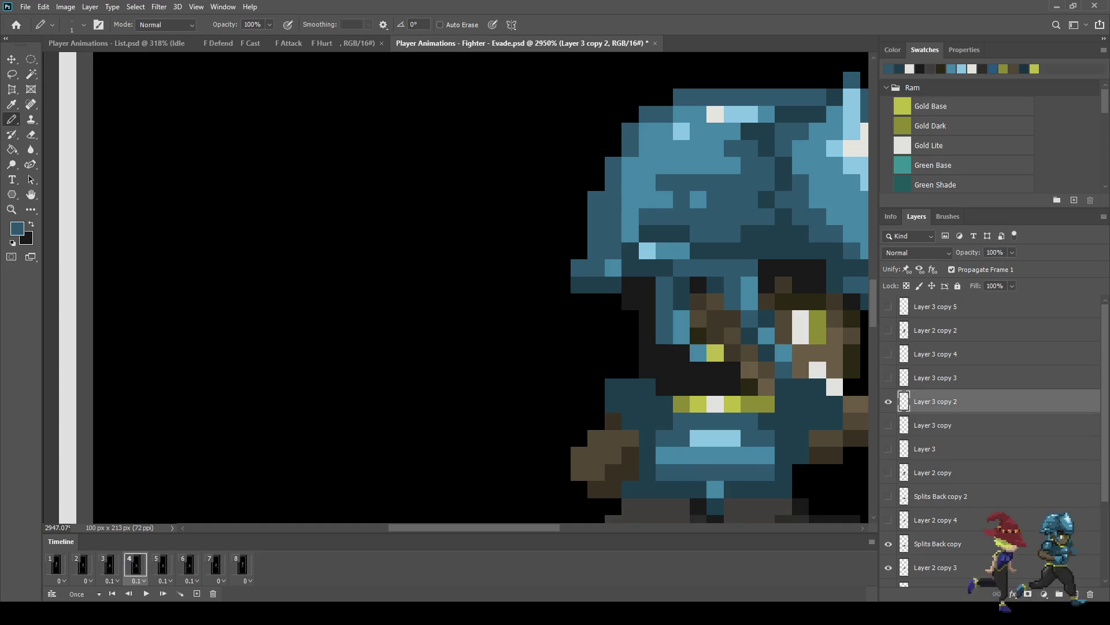
# Step: Darken the belt band on frames 5, 6 and 7 (Layer 3 copy 5), then start playback
pyautogui.click(162, 565)
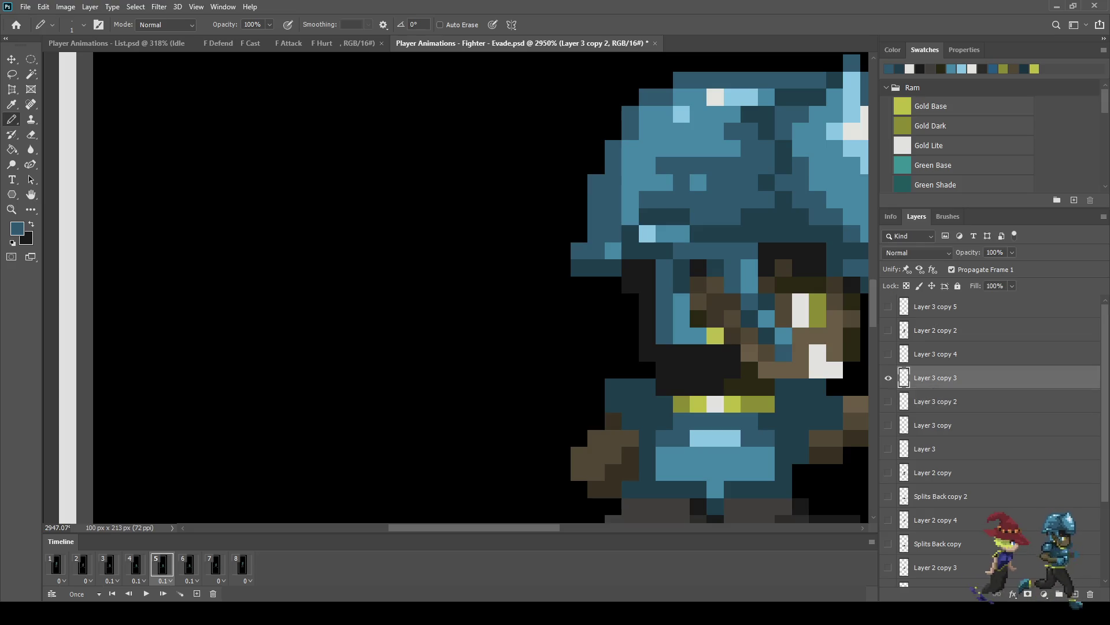
pyautogui.moveTo(766, 472); pyautogui.dragTo(664, 471)
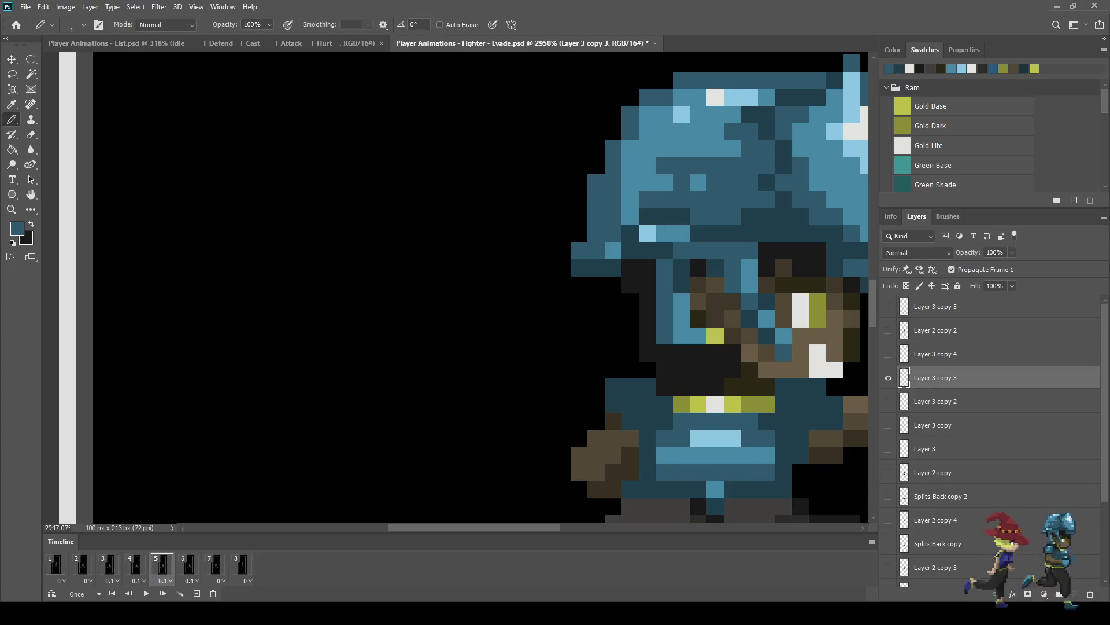
pyautogui.click(715, 490)
pyautogui.click(189, 566)
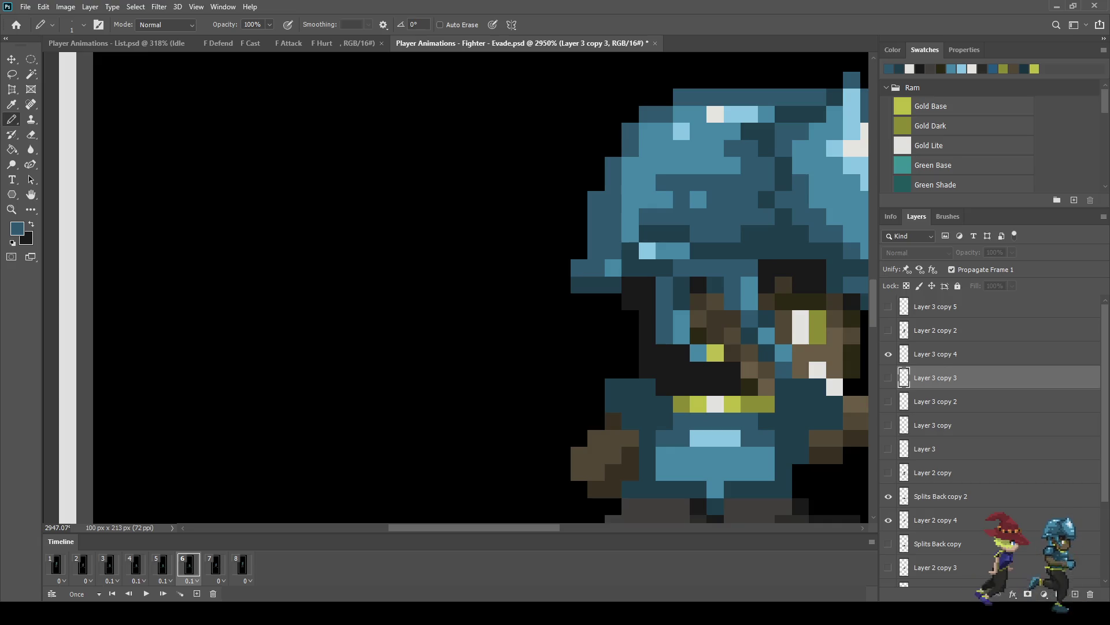
pyautogui.moveTo(767, 472); pyautogui.dragTo(665, 472)
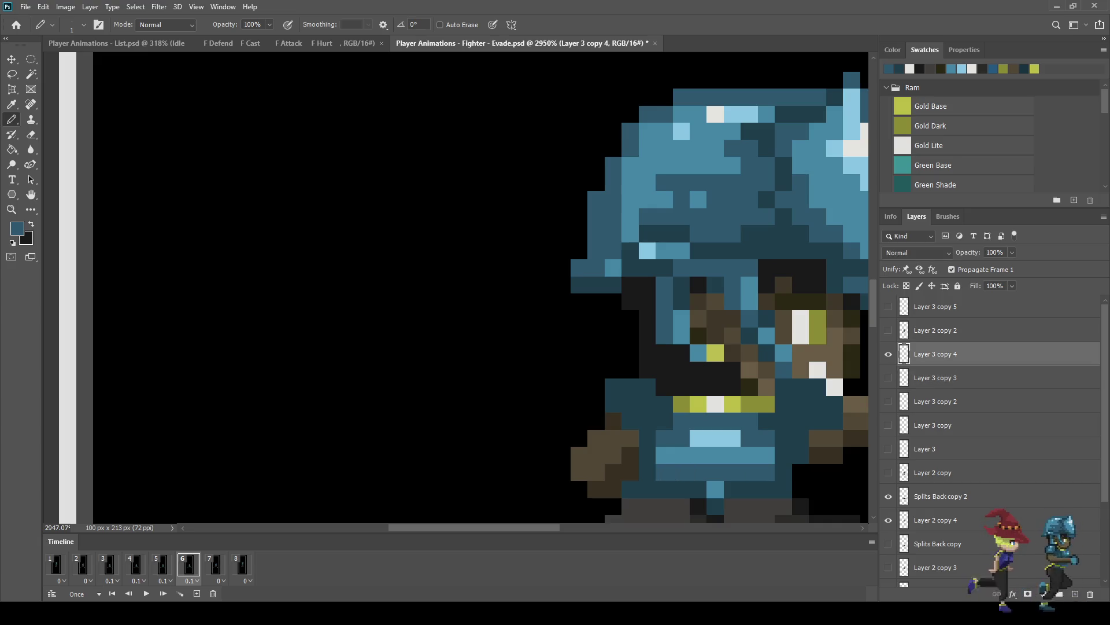
pyautogui.click(215, 566)
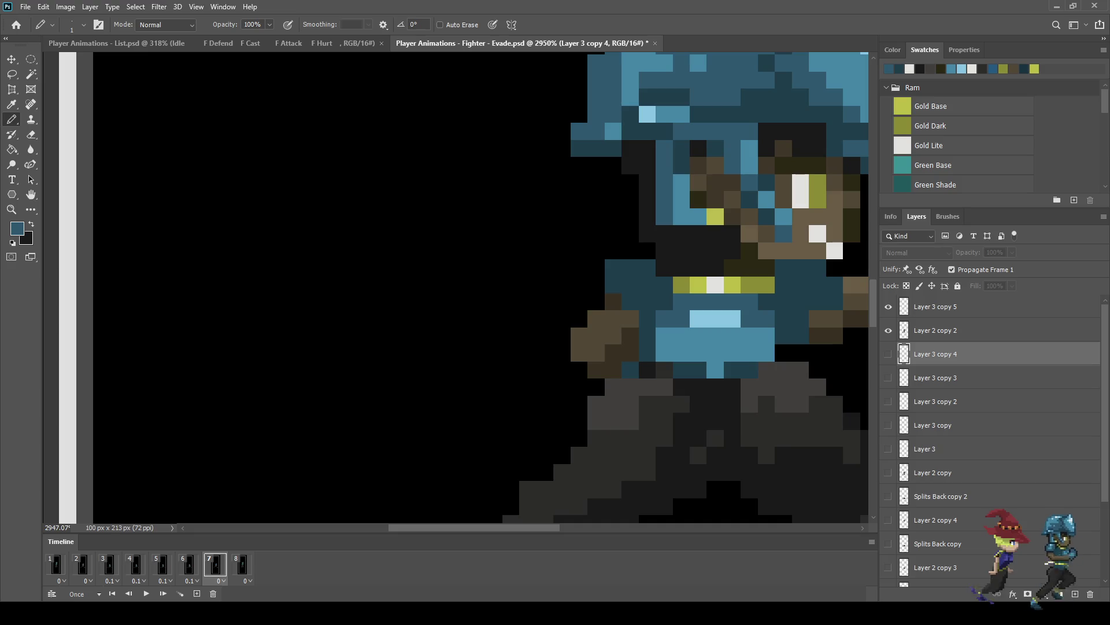
pyautogui.click(935, 306)
pyautogui.moveTo(767, 352); pyautogui.dragTo(665, 353)
pyautogui.click(715, 370)
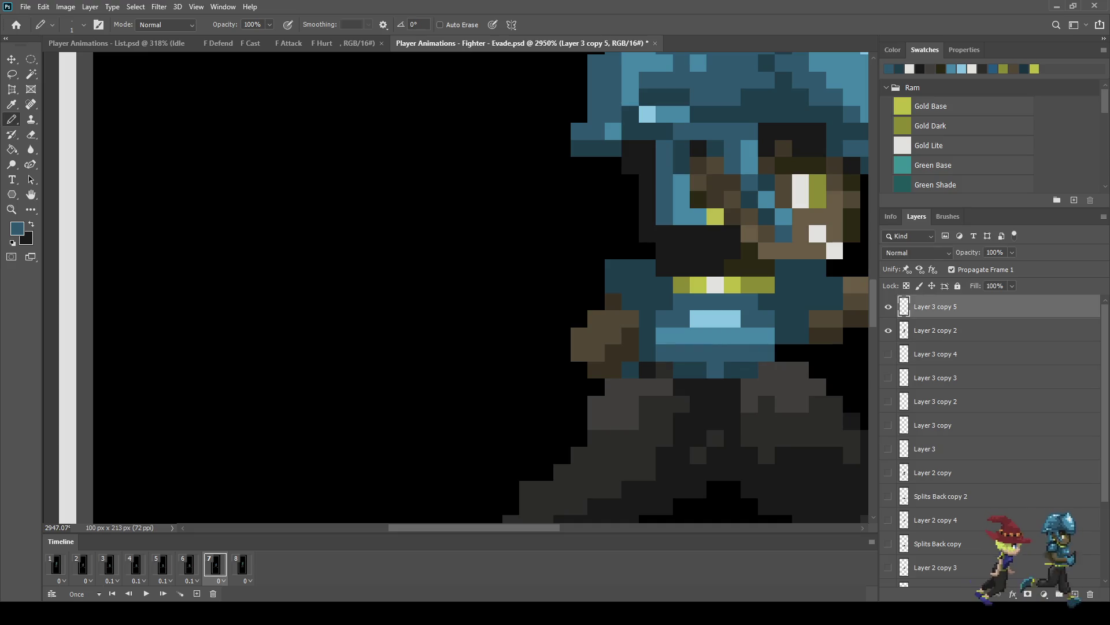
pyautogui.scroll(-10, 694, 289)
pyautogui.press('space')
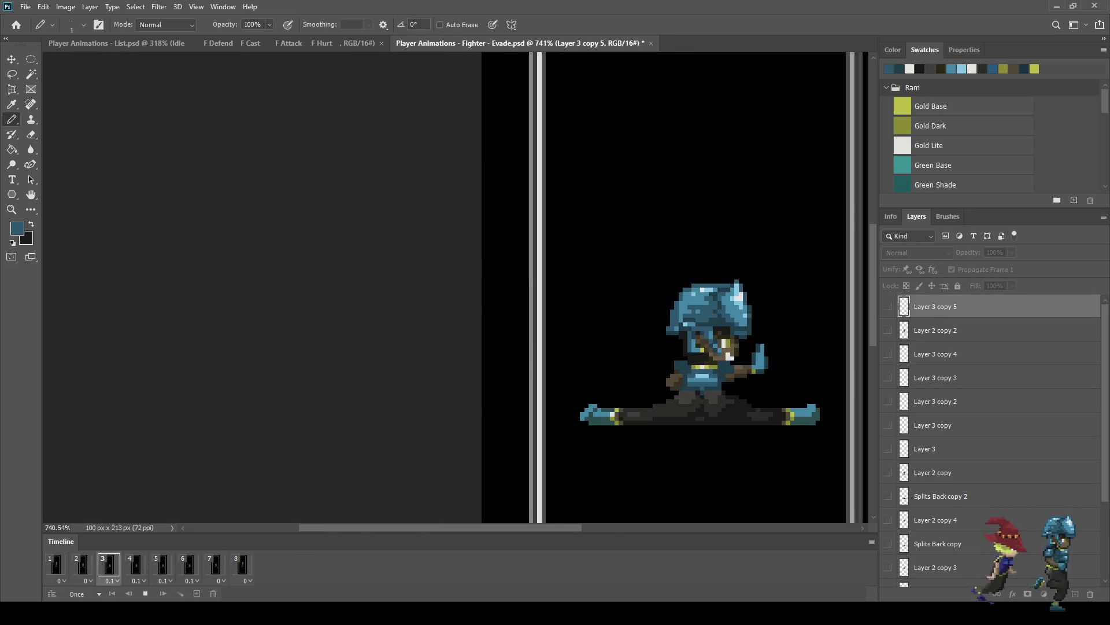
# Step: Replay the Evade animation, stop on frame 2, save, and zoom in on the leaping pose
pyautogui.press('space')
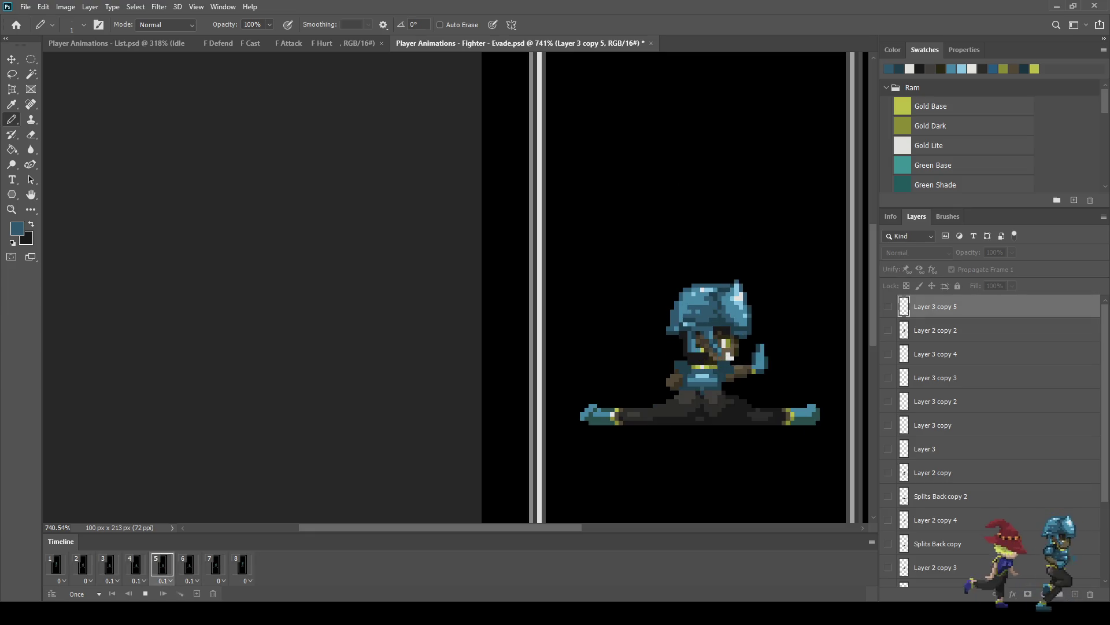
pyautogui.press('space')
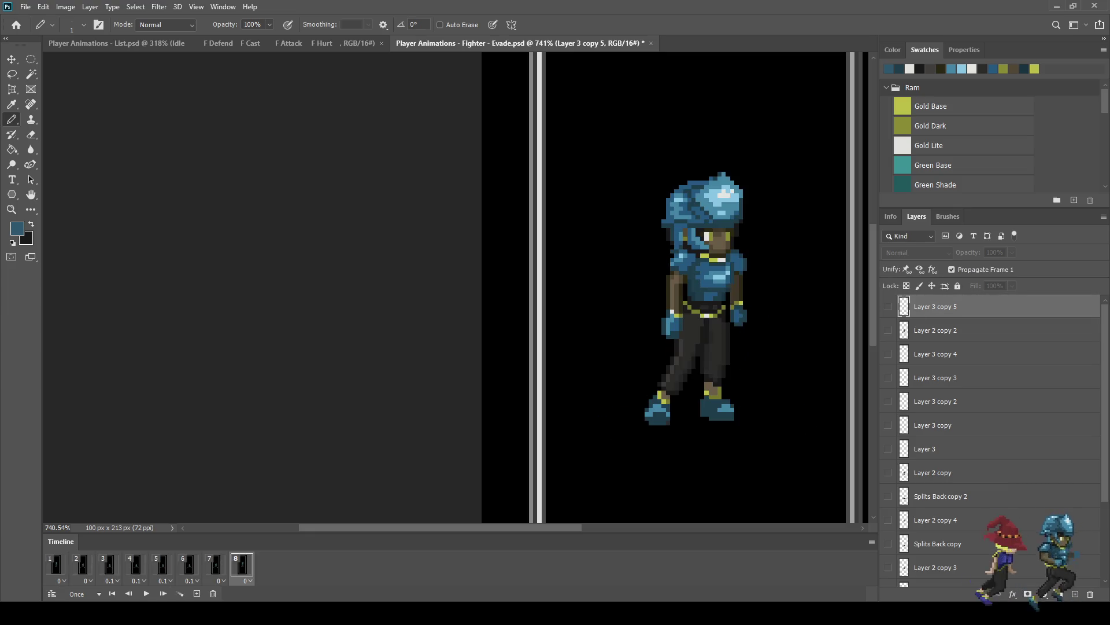
pyautogui.press('space')
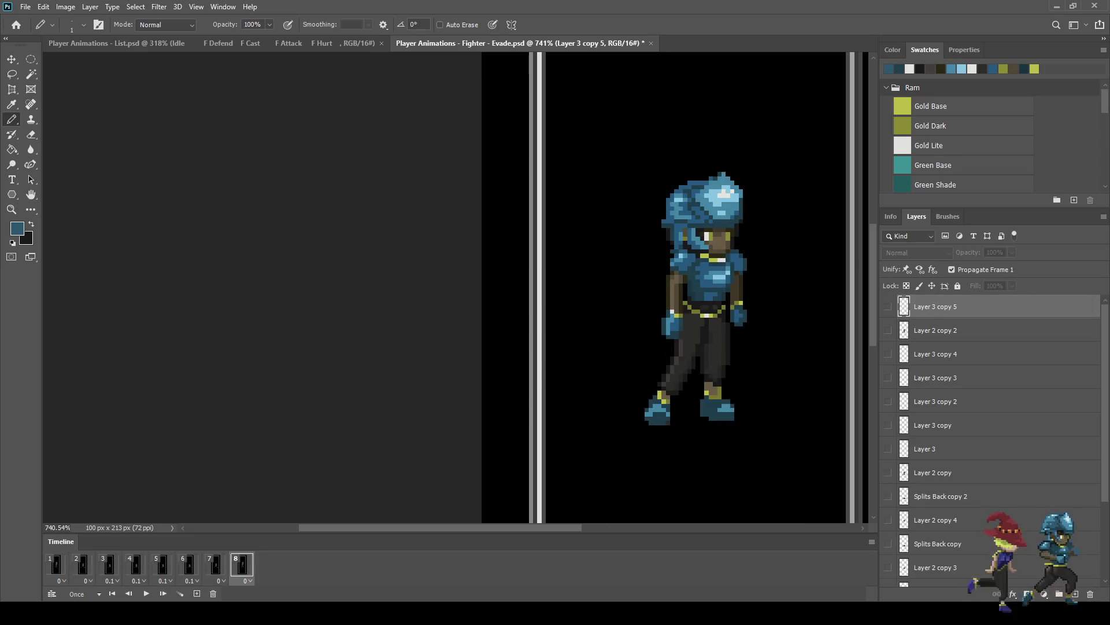
pyautogui.press('space')
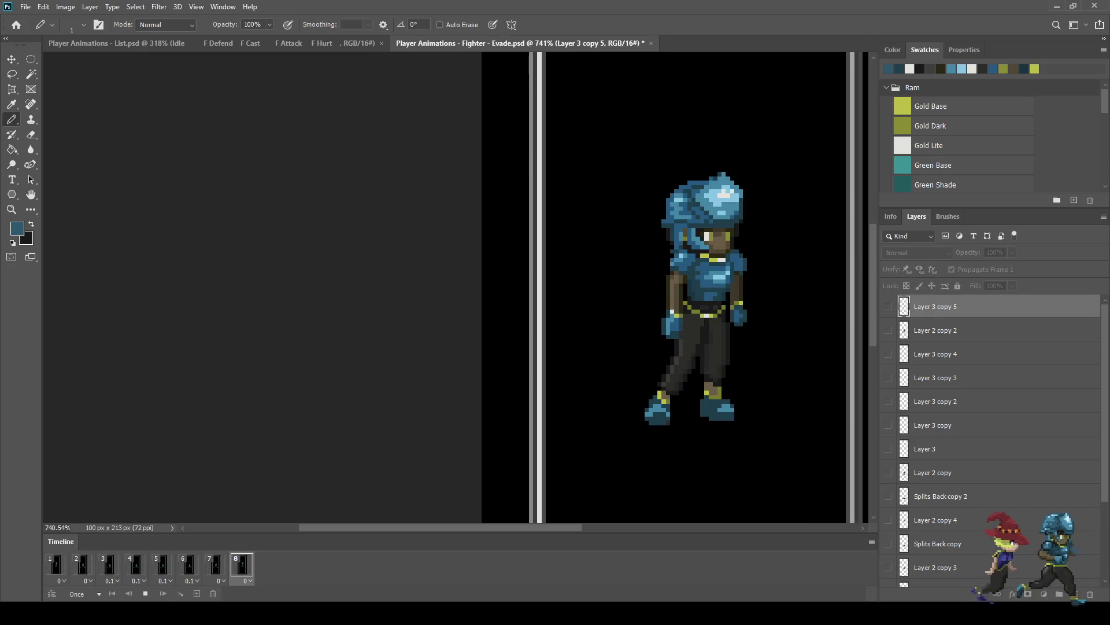
pyautogui.press('space')
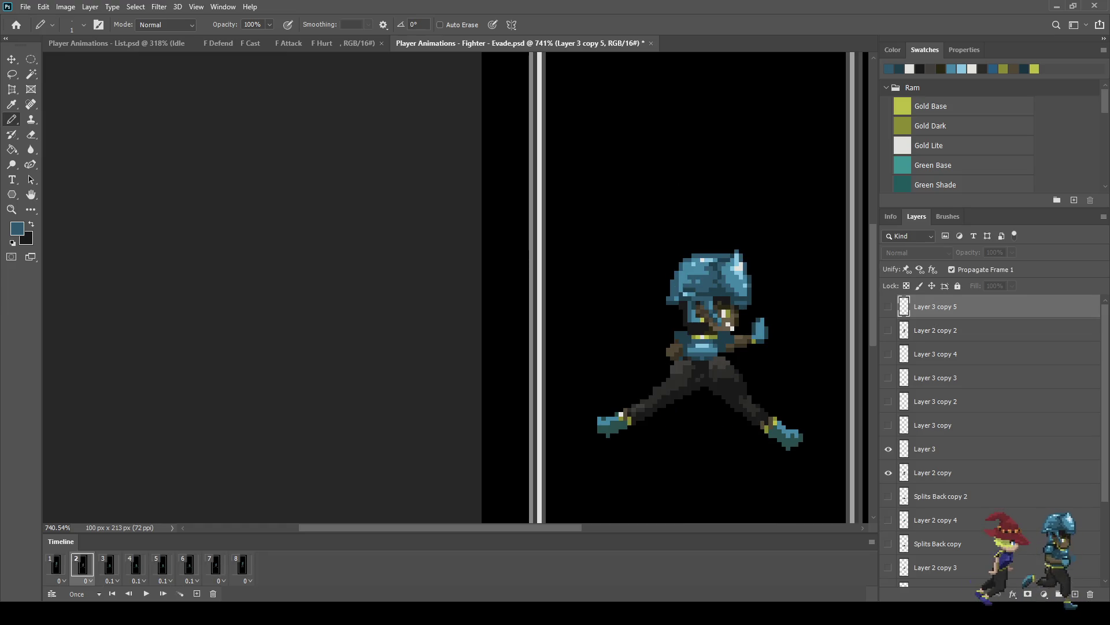
pyautogui.hotkey('ctrl', 's')
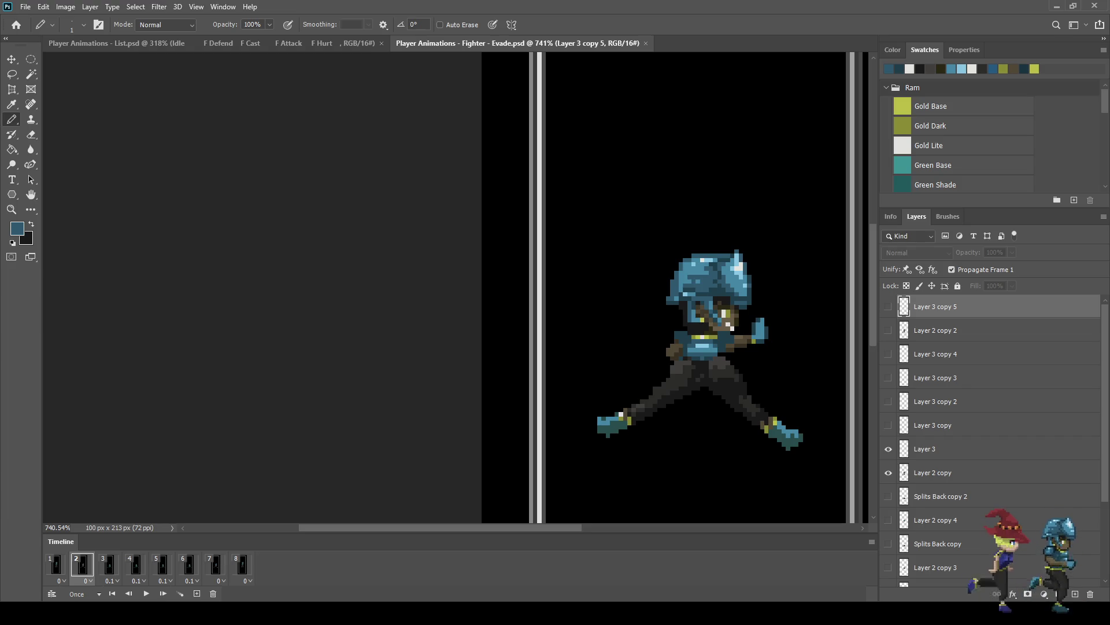
pyautogui.scroll(5, 683, 334)
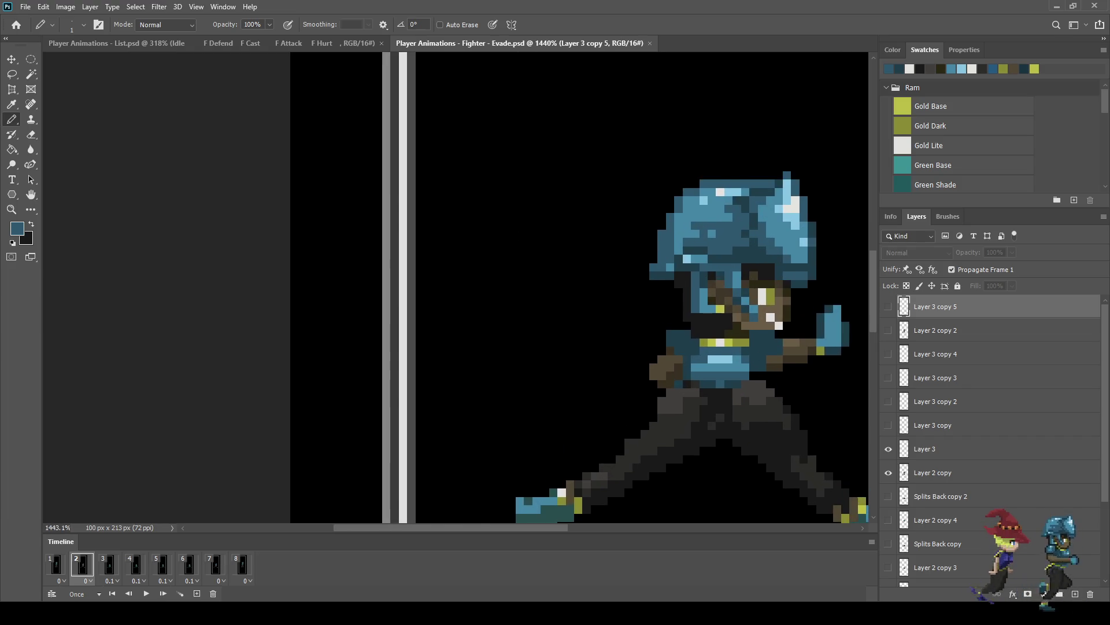
# Step: On Layer 3, sample a colour and pencil teal pixels down the fighter's left edge
pyautogui.click(949, 448)
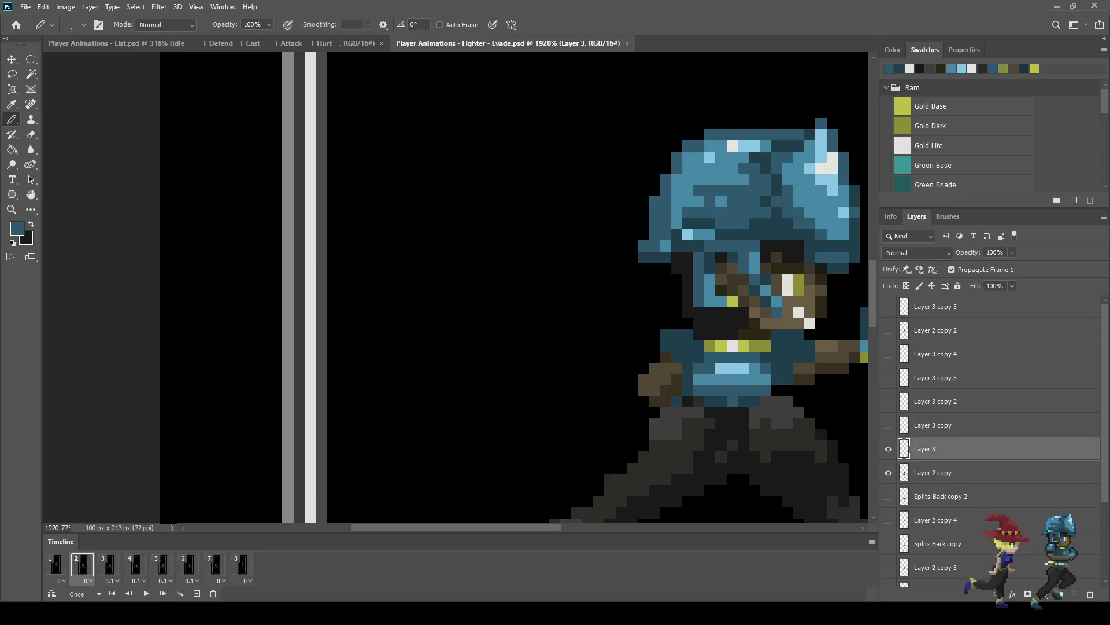
pyautogui.press('i')
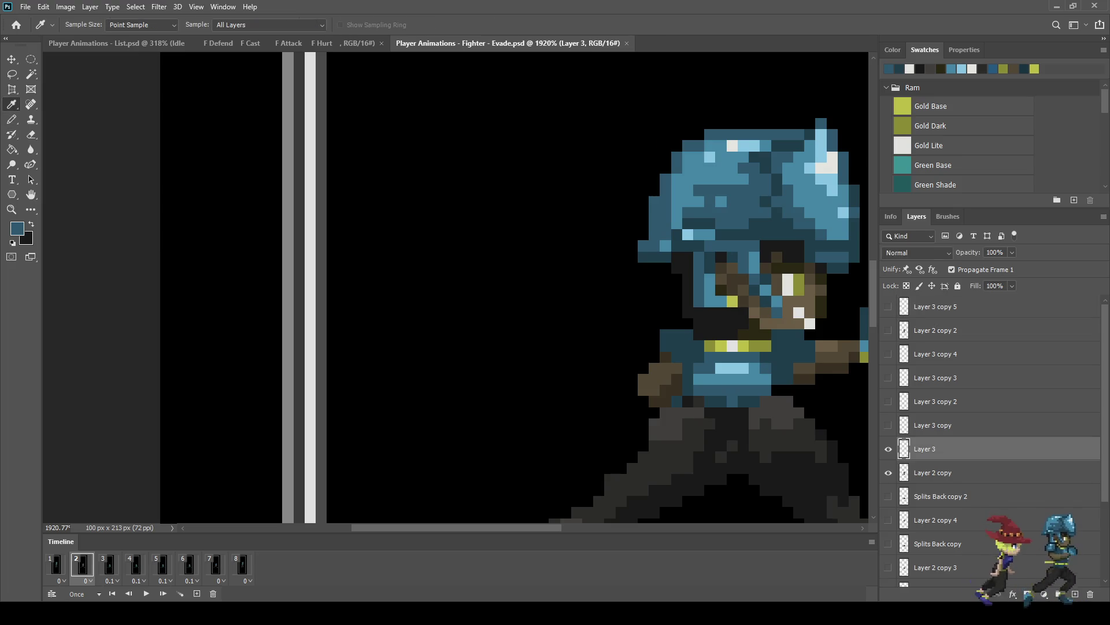
pyautogui.press('b')
pyautogui.scroll(3, 657, 324)
pyautogui.click(689, 323)
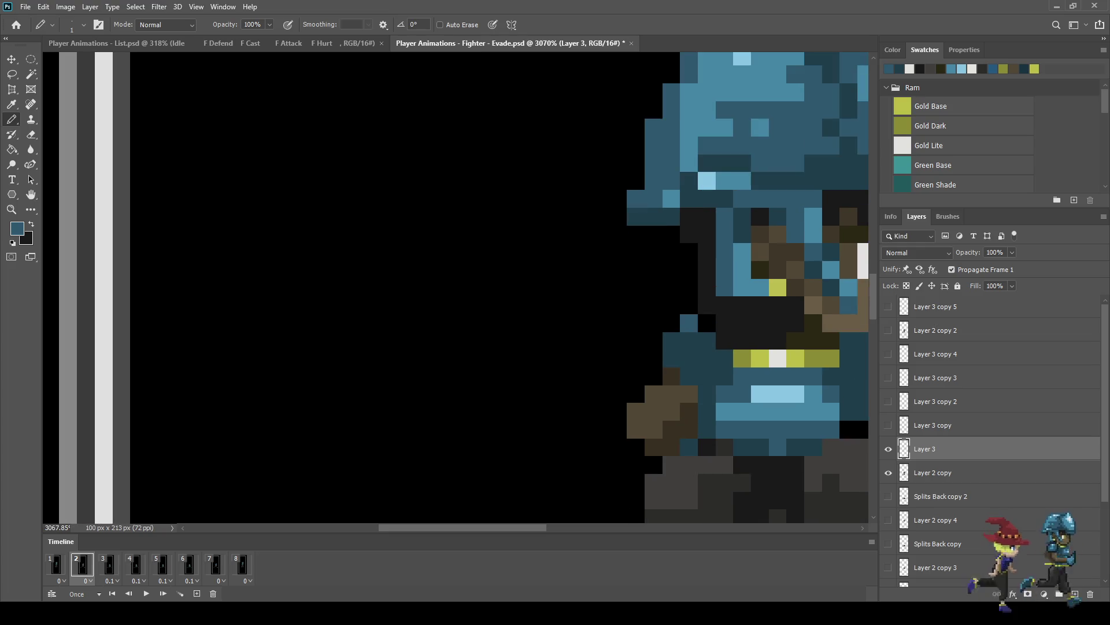
pyautogui.click(672, 341)
pyautogui.hotkey('ctrl', 'z')
pyautogui.click(671, 324)
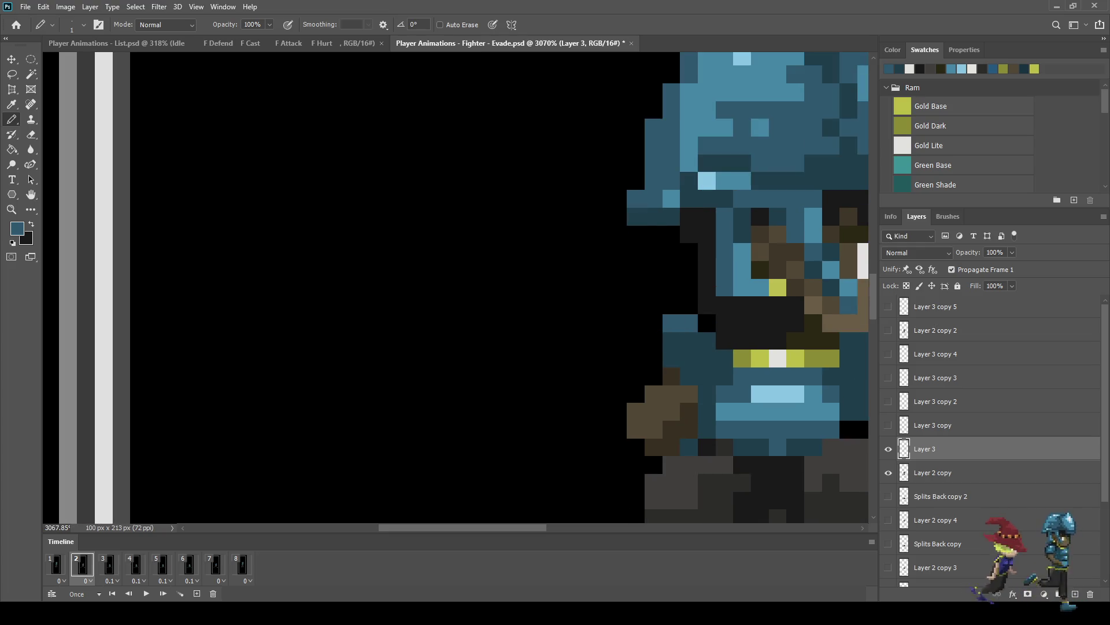
pyautogui.moveTo(653, 341); pyautogui.dragTo(653, 358)
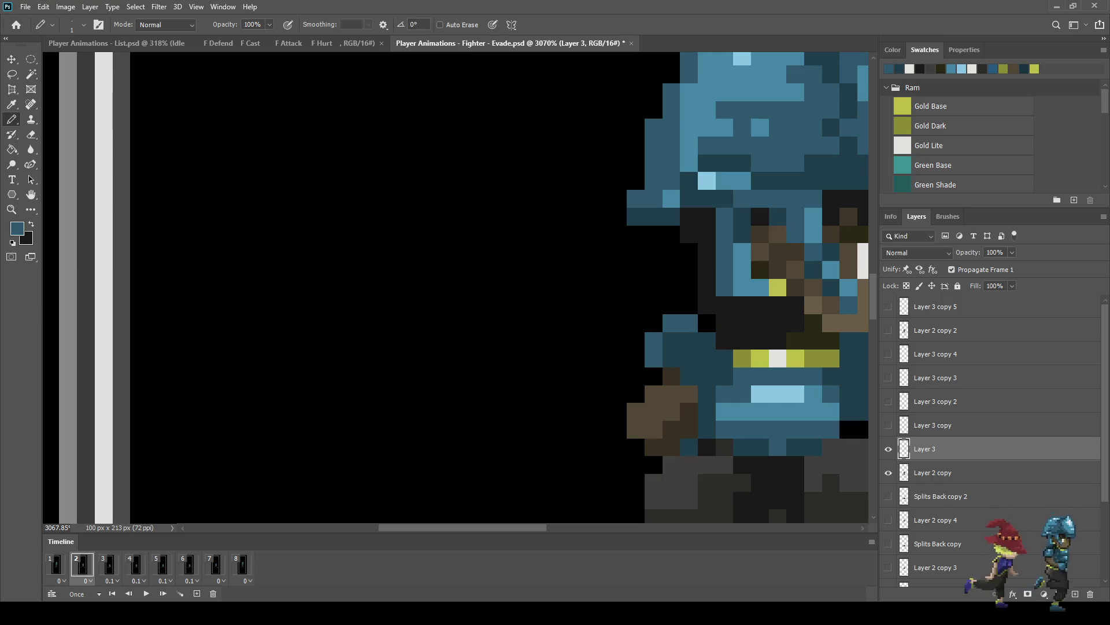
# Step: Paint blue pixels on the raised hand instead of beside the arm, then go to frame 3
pyautogui.scroll(-3, 656, 346)
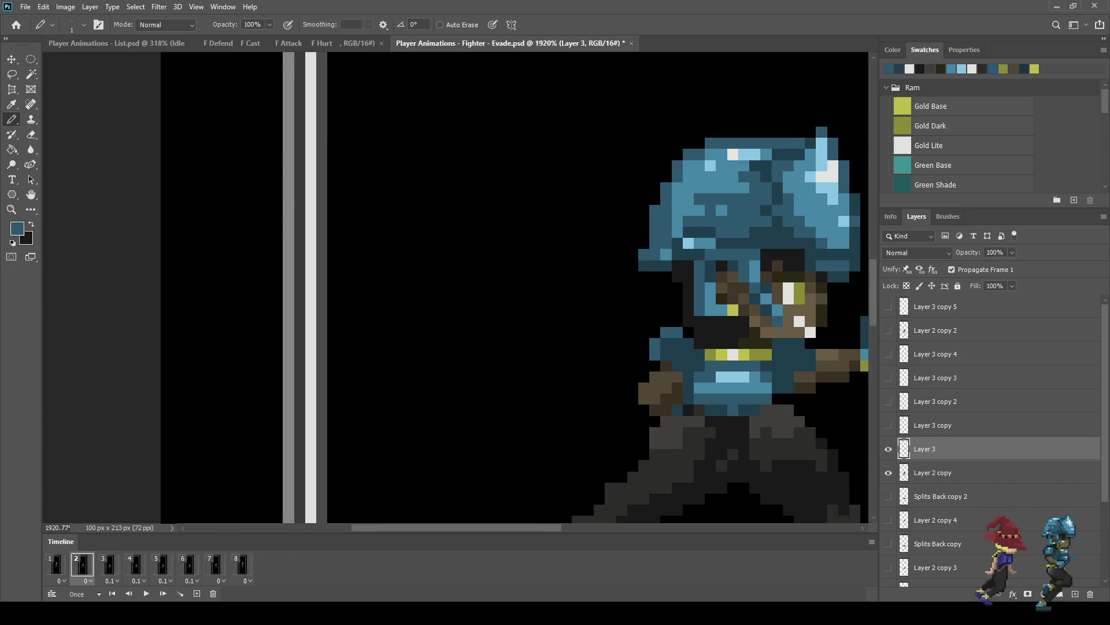
pyautogui.scroll(4, 752, 289)
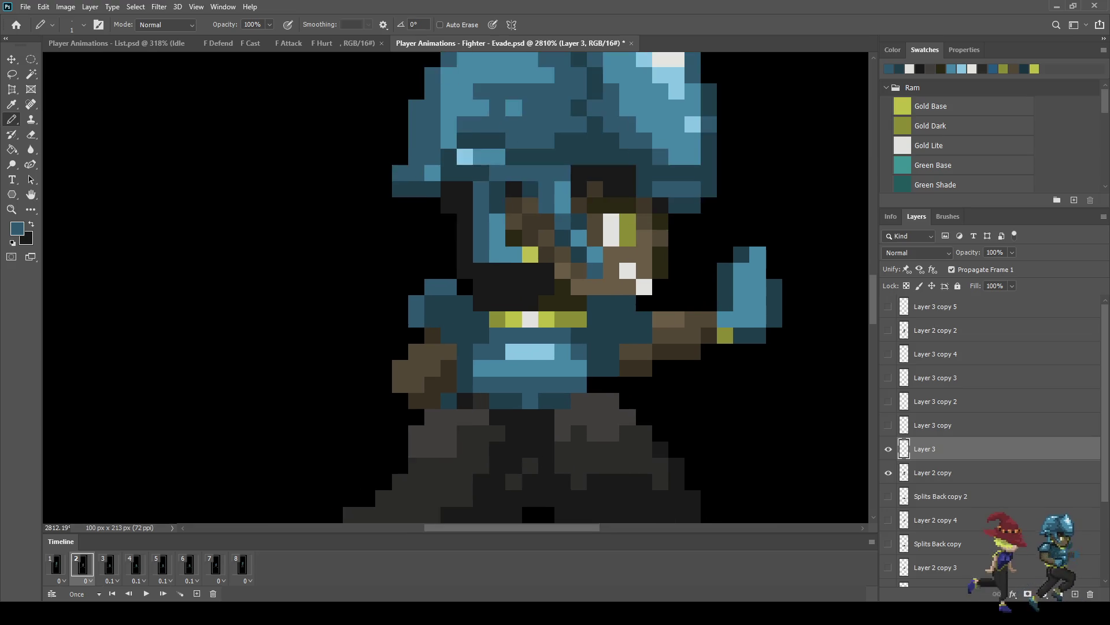
pyautogui.scroll(1, 628, 318)
pyautogui.click(633, 291)
pyautogui.click(658, 318)
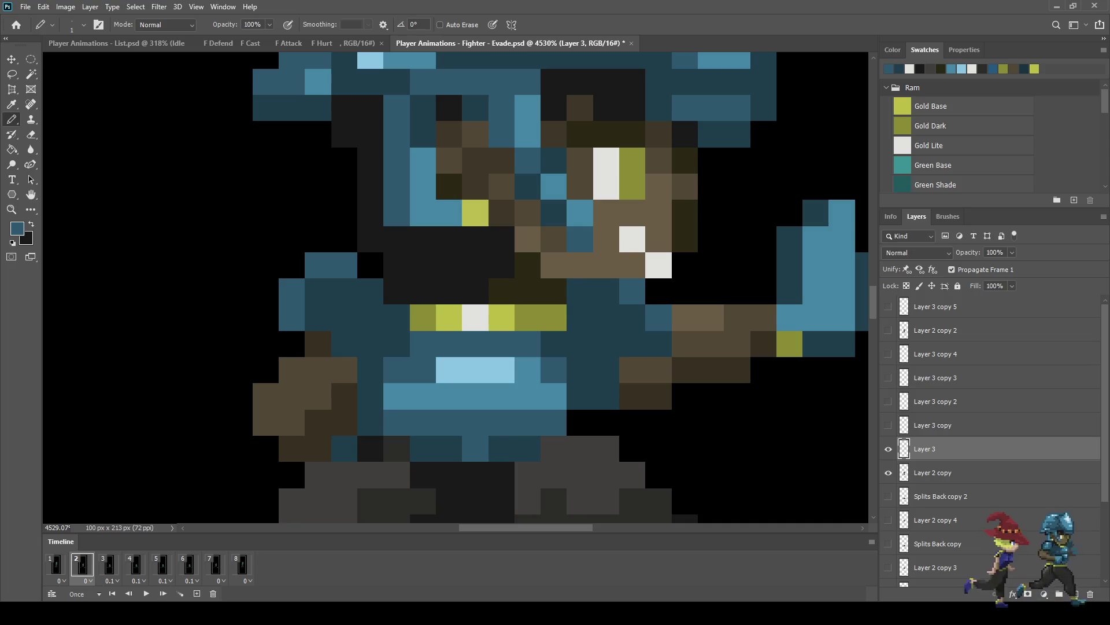
pyautogui.hotkey('ctrl', 'z')
pyautogui.hotkey('ctrl', 'z')
pyautogui.click(659, 292)
pyautogui.click(685, 317)
pyautogui.scroll(-1, 662, 423)
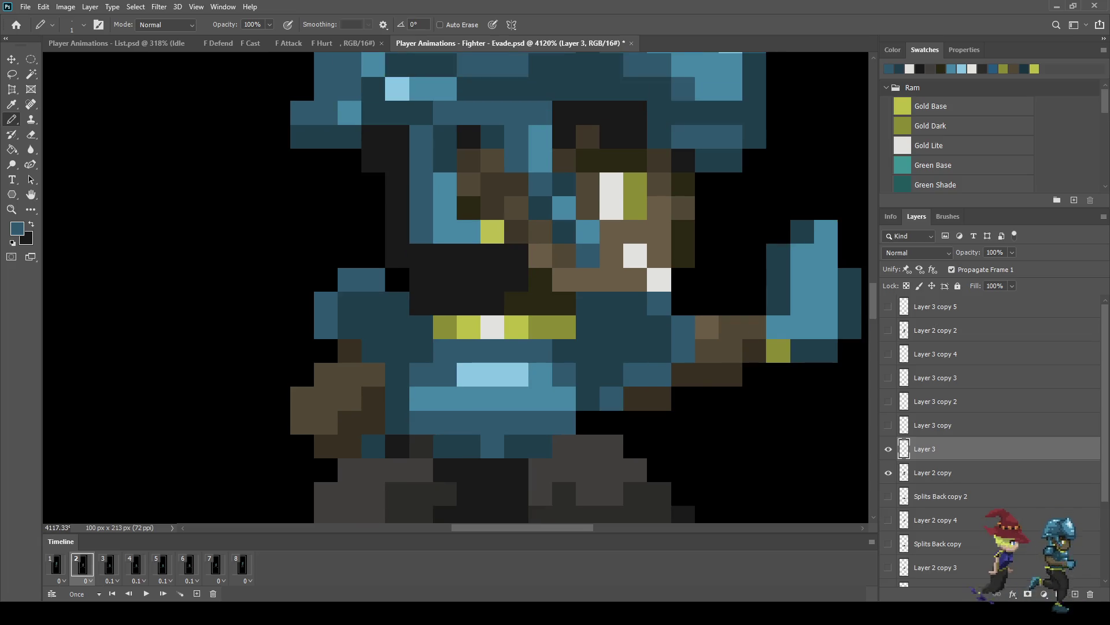
pyautogui.scroll(-5, 558, 394)
pyautogui.scroll(-2, 555, 371)
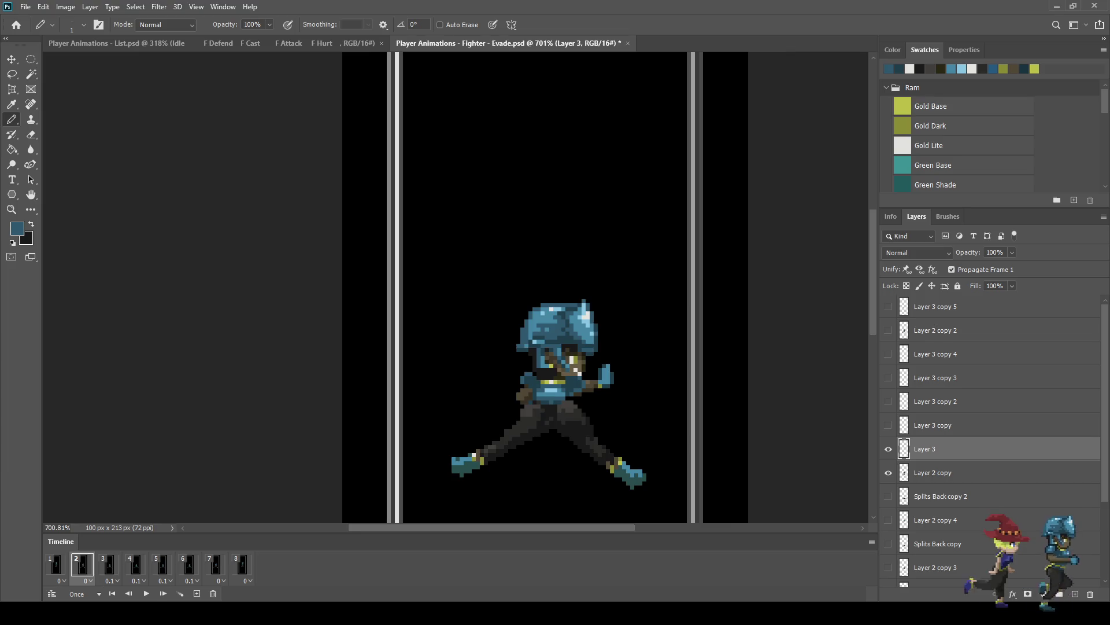
pyautogui.scroll(4, 555, 370)
pyautogui.scroll(5, 559, 384)
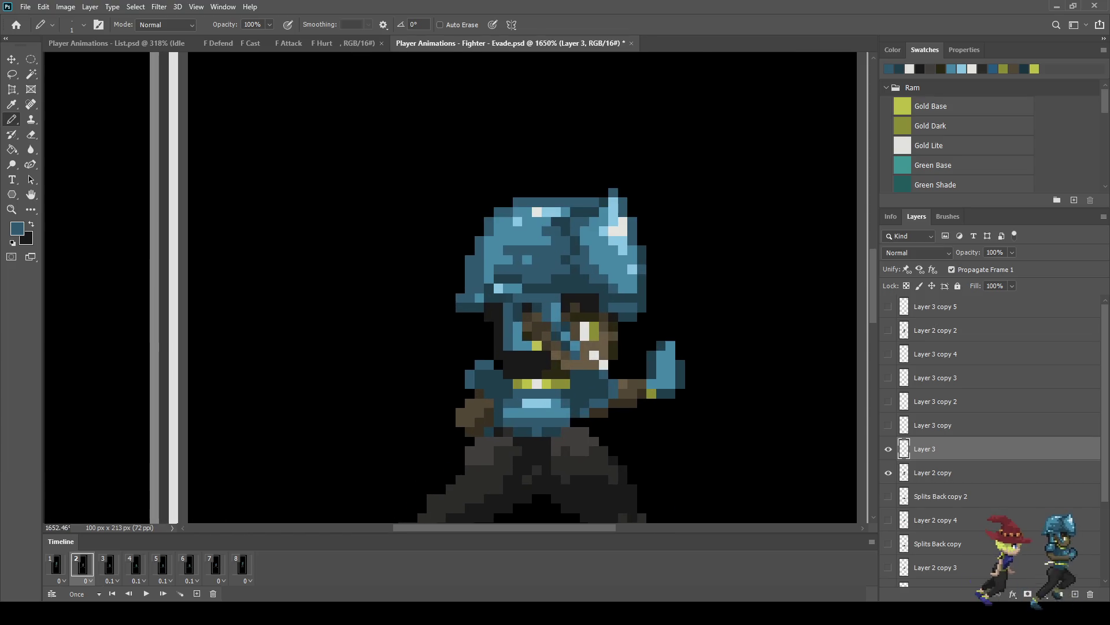
pyautogui.click(109, 564)
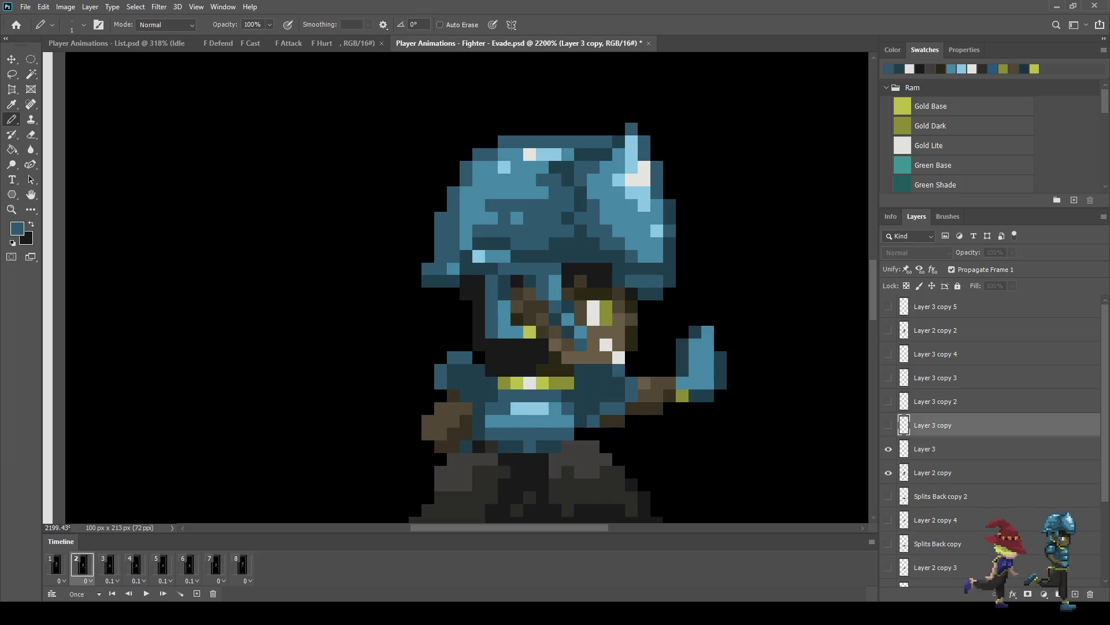
# Step: On frame 3, turn the black pixels left of the sprite and a light-brown arm pixel dark blue
pyautogui.scroll(2, 465, 463)
pyautogui.scroll(1, 470, 458)
pyautogui.moveTo(466, 440)
pyautogui.mouseDown()
pyautogui.moveTo(448, 440)
pyautogui.moveTo(428, 477)
pyautogui.mouseUp()
pyautogui.press('Left')
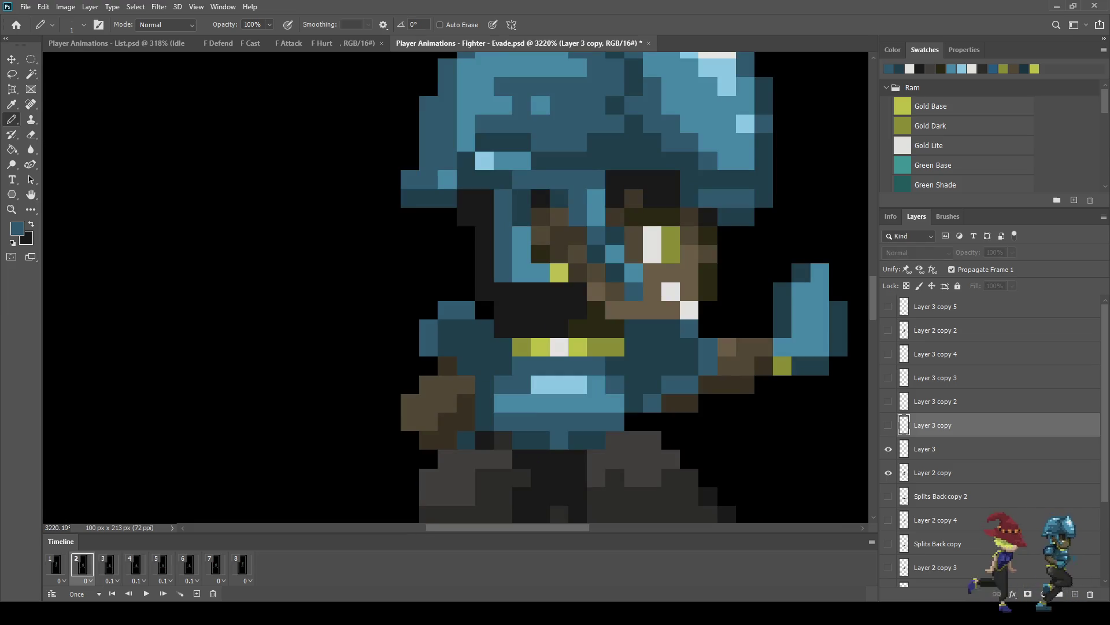
pyautogui.press('Right')
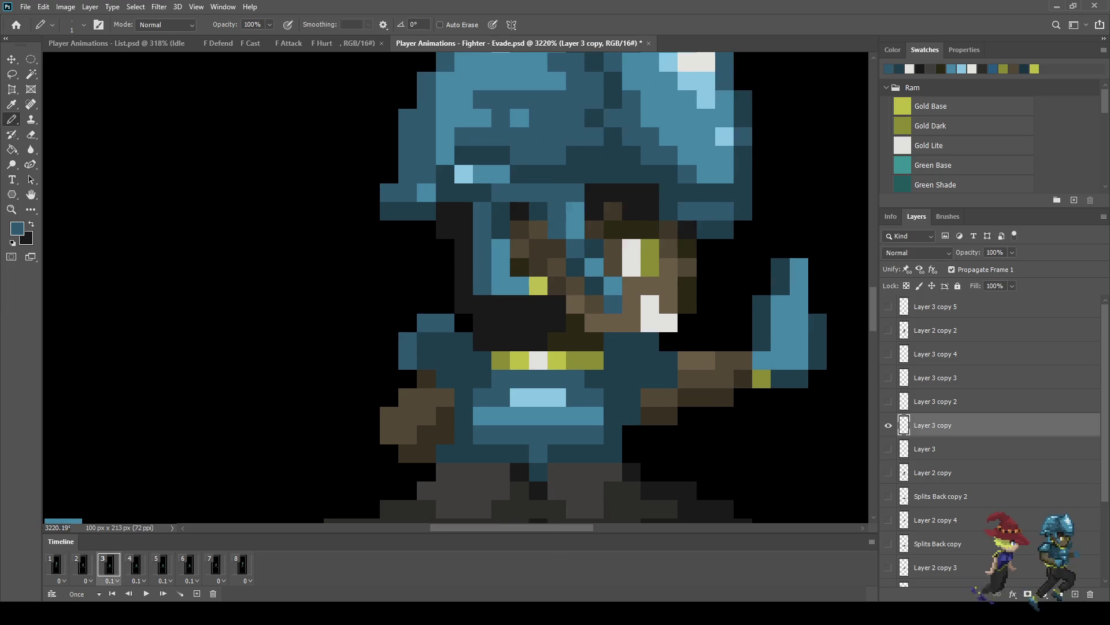
pyautogui.click(687, 359)
pyautogui.press('Left')
pyautogui.press('Right')
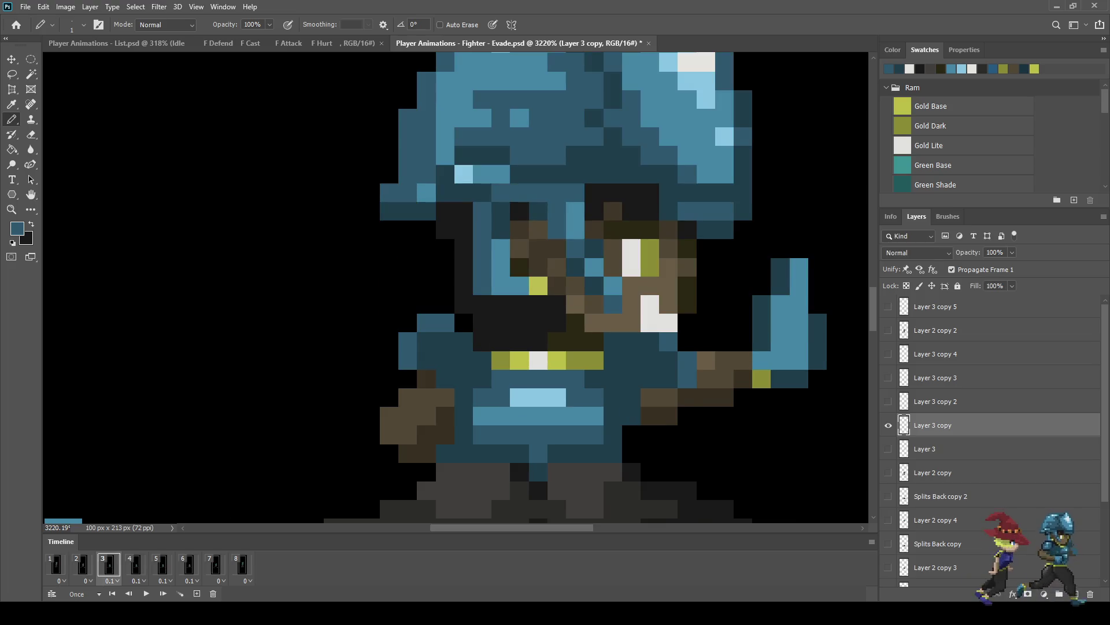
pyautogui.press('Left')
pyautogui.press('Right')
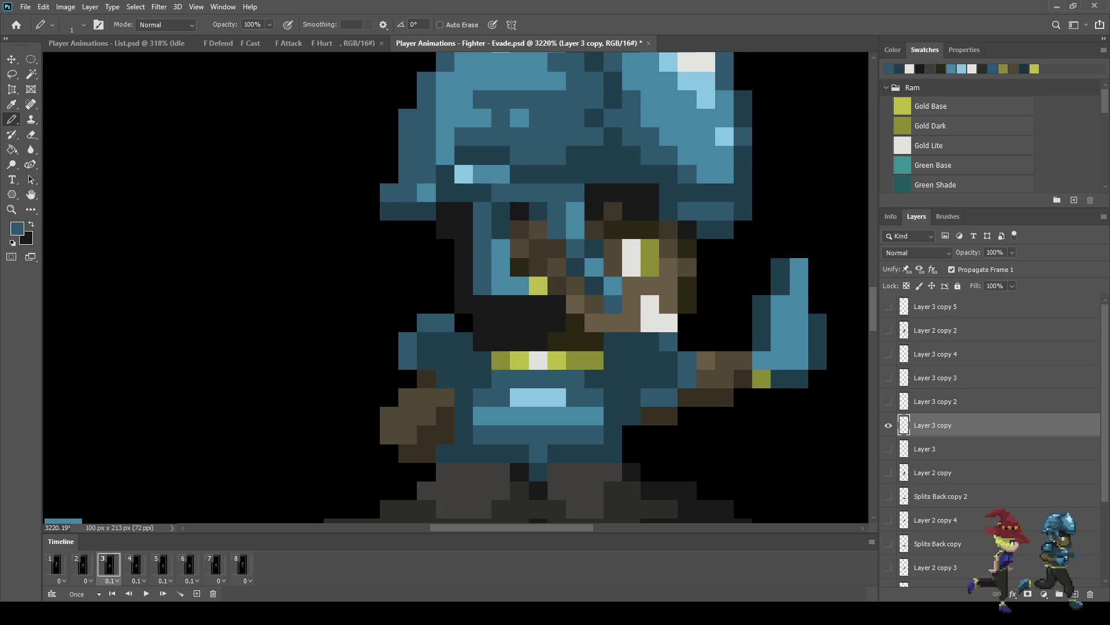
# Step: On frame 4's Layer 3 copy 2, darken pixels left of the body and by the face
pyautogui.press('Right')
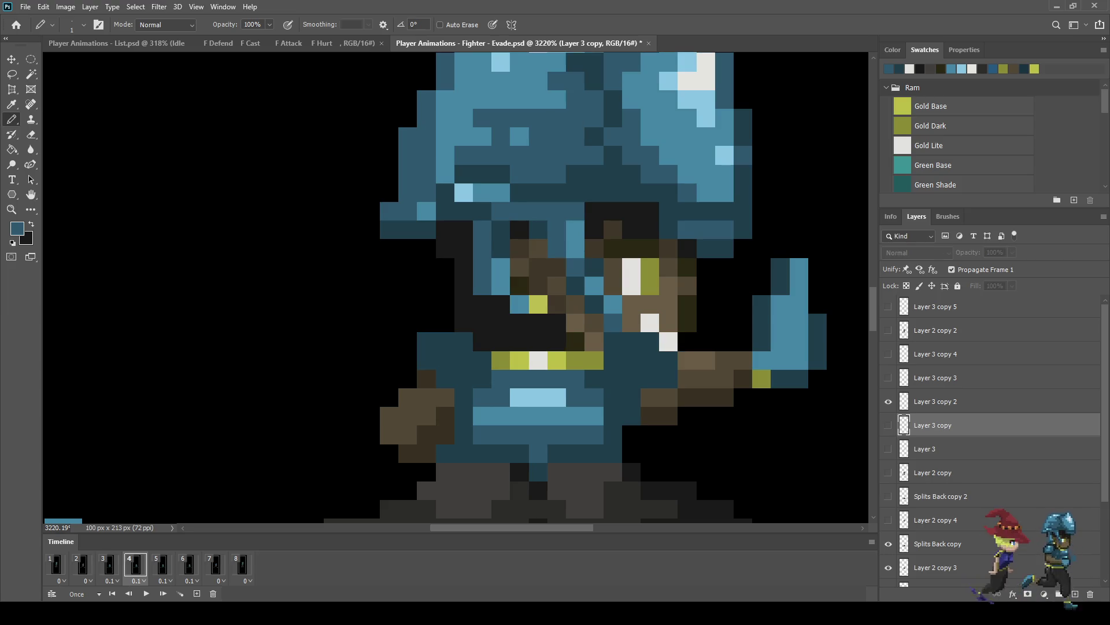
pyautogui.click(933, 401)
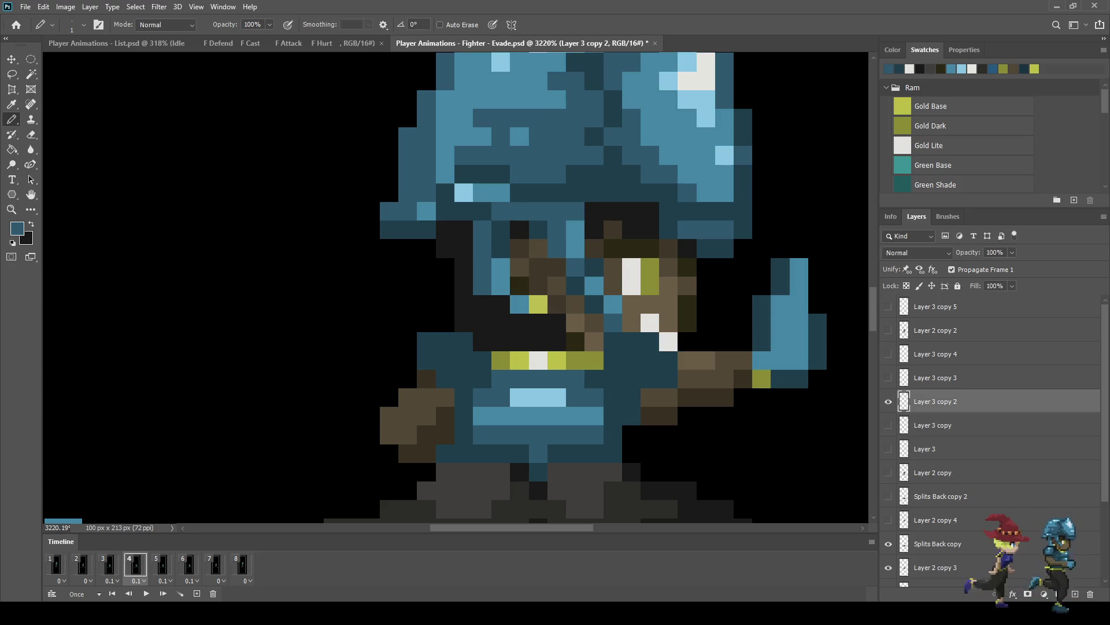
pyautogui.press('Left')
pyautogui.press('Right')
pyautogui.moveTo(446, 322); pyautogui.dragTo(426, 323)
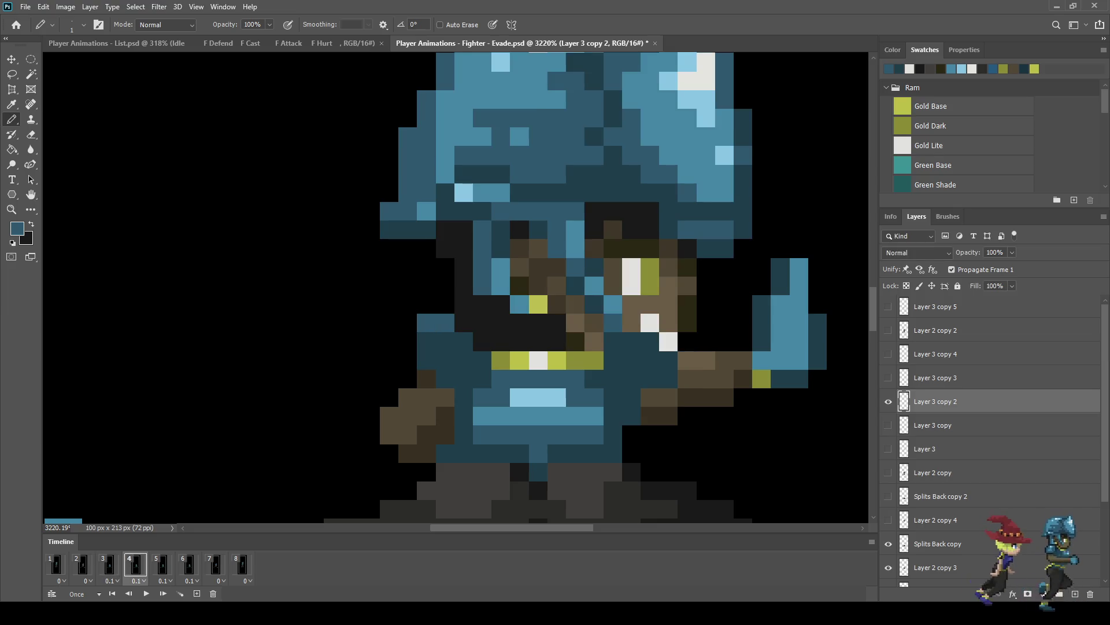
pyautogui.click(408, 342)
pyautogui.click(408, 359)
pyautogui.hotkey('ctrl', 'Up')
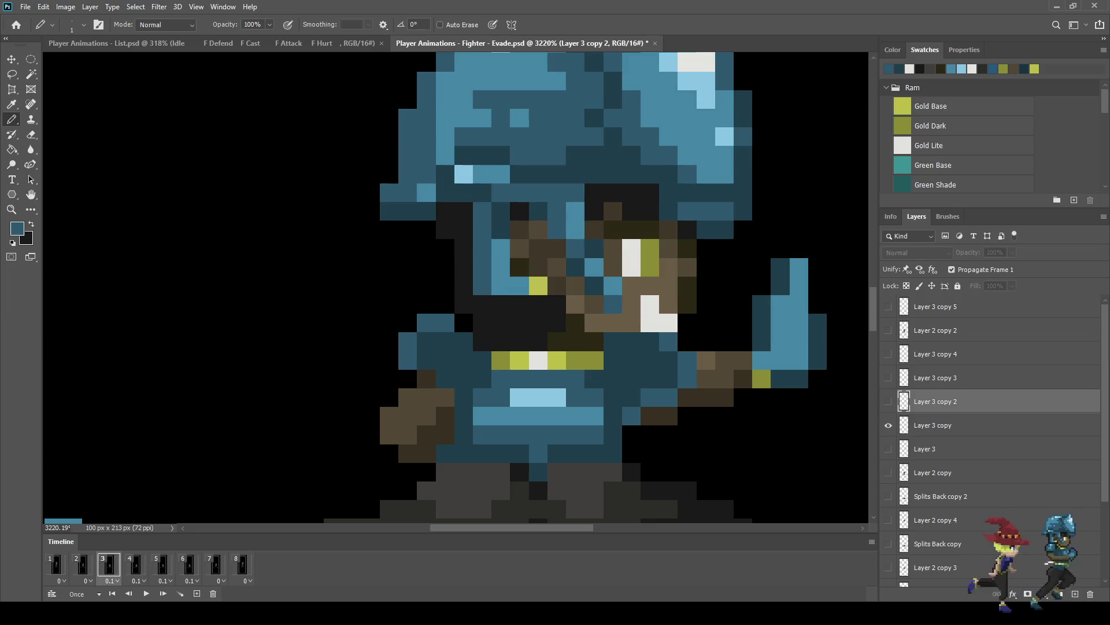
pyautogui.hotkey('ctrl', 'Down')
pyautogui.click(668, 342)
pyautogui.click(687, 361)
pyautogui.hotkey('ctrl', 'Up')
pyautogui.hotkey('ctrl', 'Down')
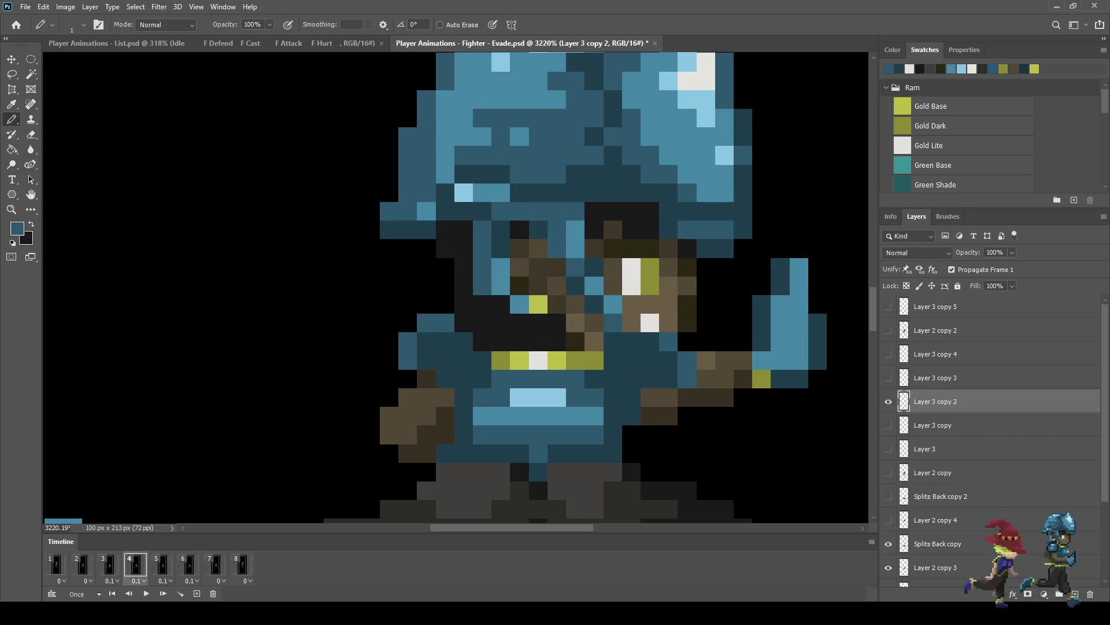
pyautogui.click(631, 415)
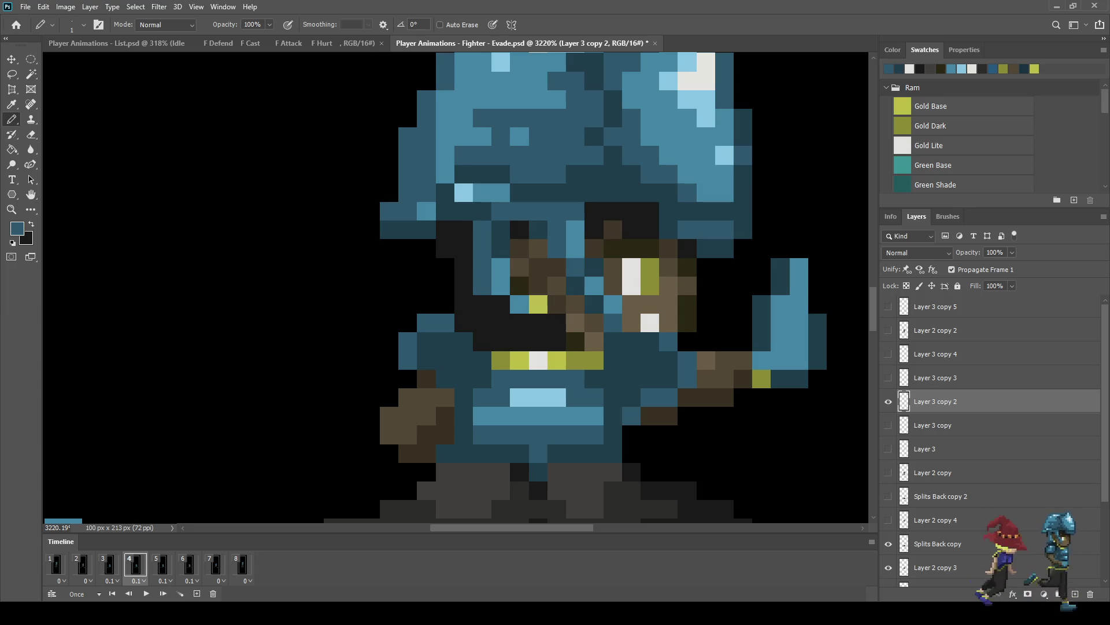
# Step: On frame 5's Layer 3 copy 3, paint dark teal pixels along the left shoulder
pyautogui.click(162, 565)
pyautogui.click(949, 378)
pyautogui.click(446, 323)
pyautogui.click(426, 323)
pyautogui.click(408, 342)
pyautogui.click(408, 360)
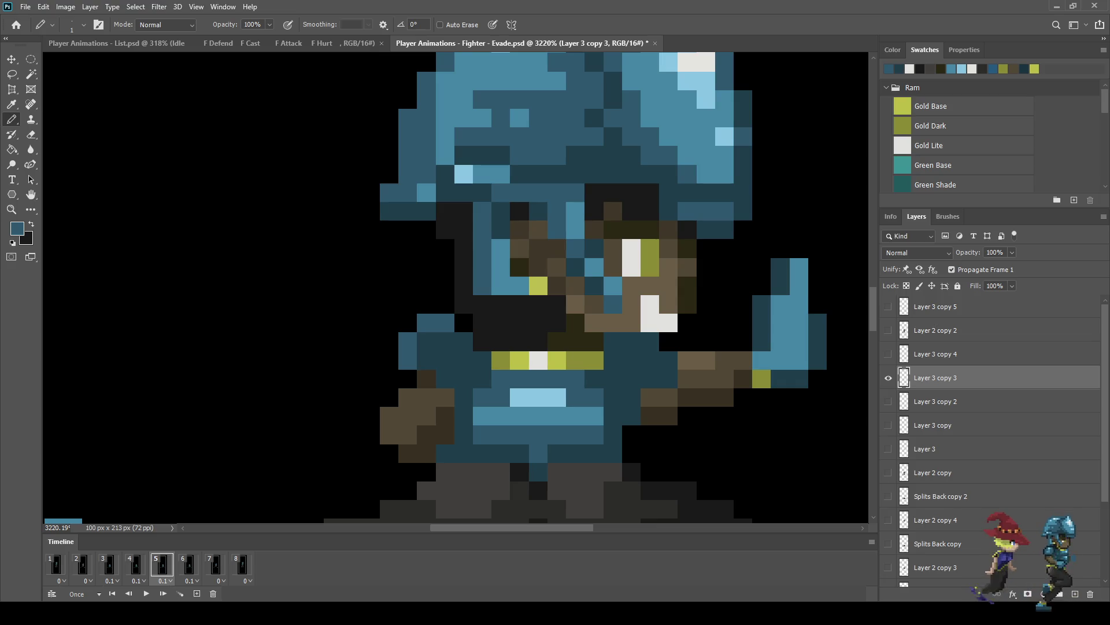
# Step: Recolour the face and brown arm pixels dark teal on frame 5, then step to frame 6
pyautogui.click(669, 342)
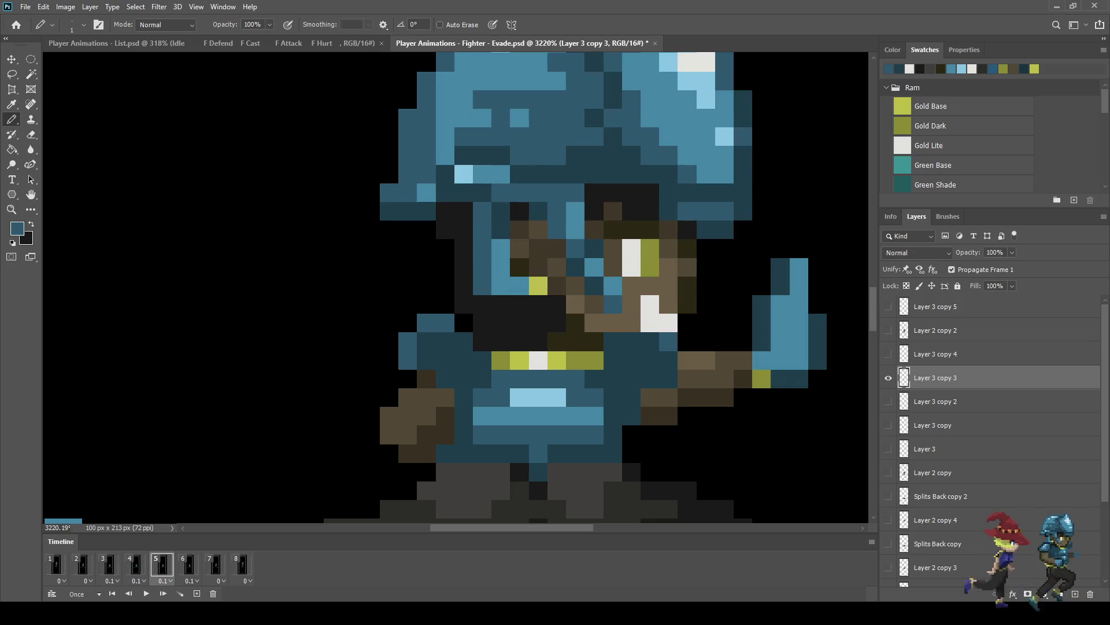
pyautogui.click(688, 360)
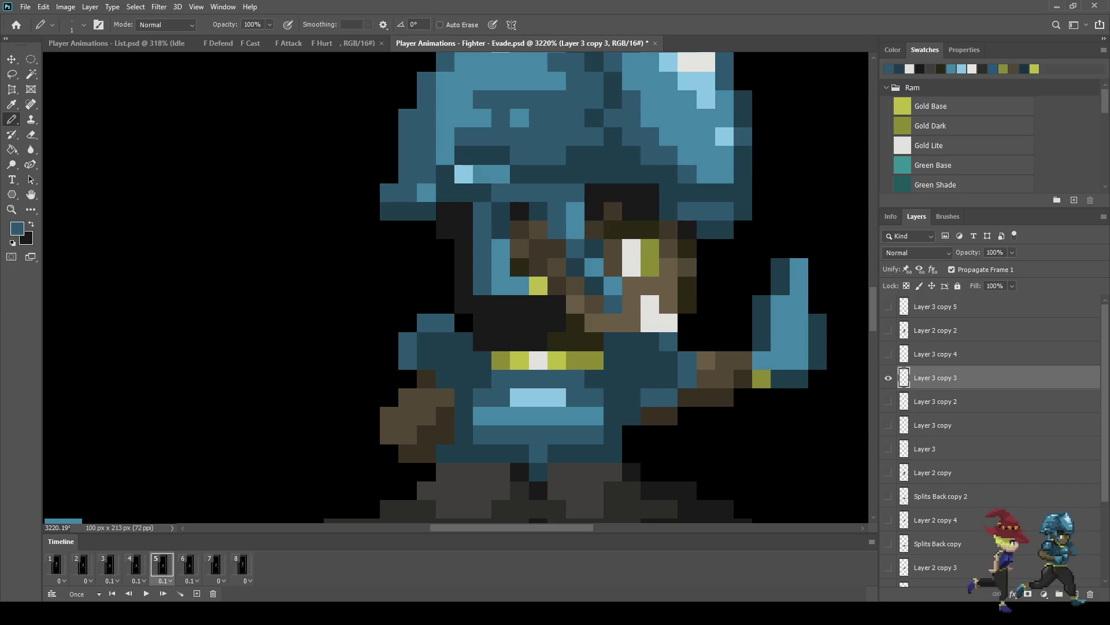
pyautogui.press('.')
pyautogui.press('.')
pyautogui.press(',')
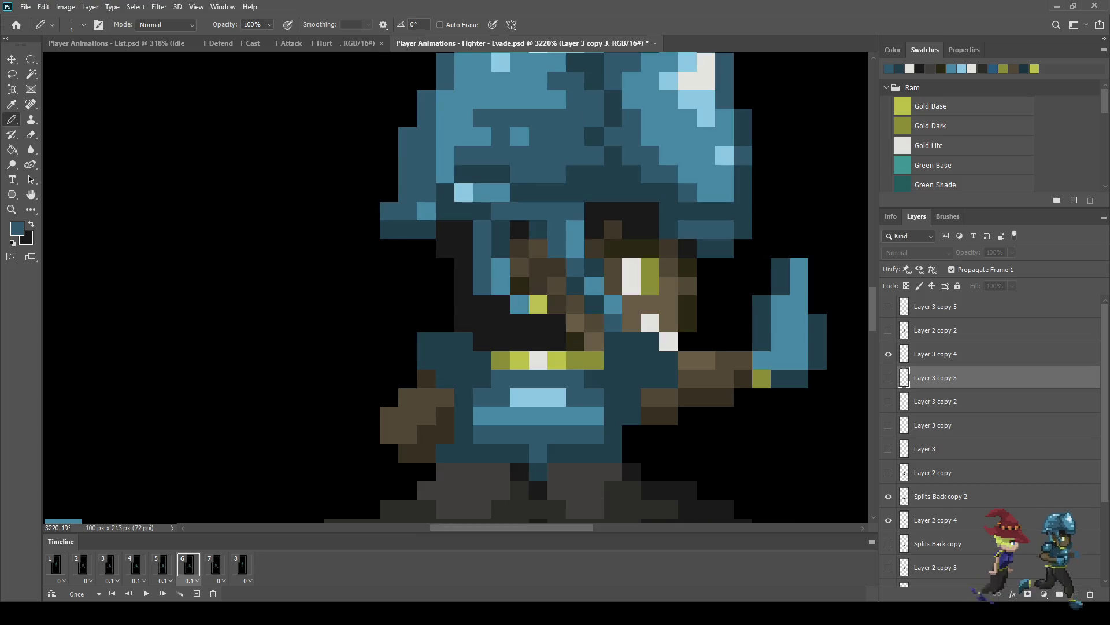
# Step: On frame 6's layer, extend the dark shoulder outline left of the torso
pyautogui.click(935, 354)
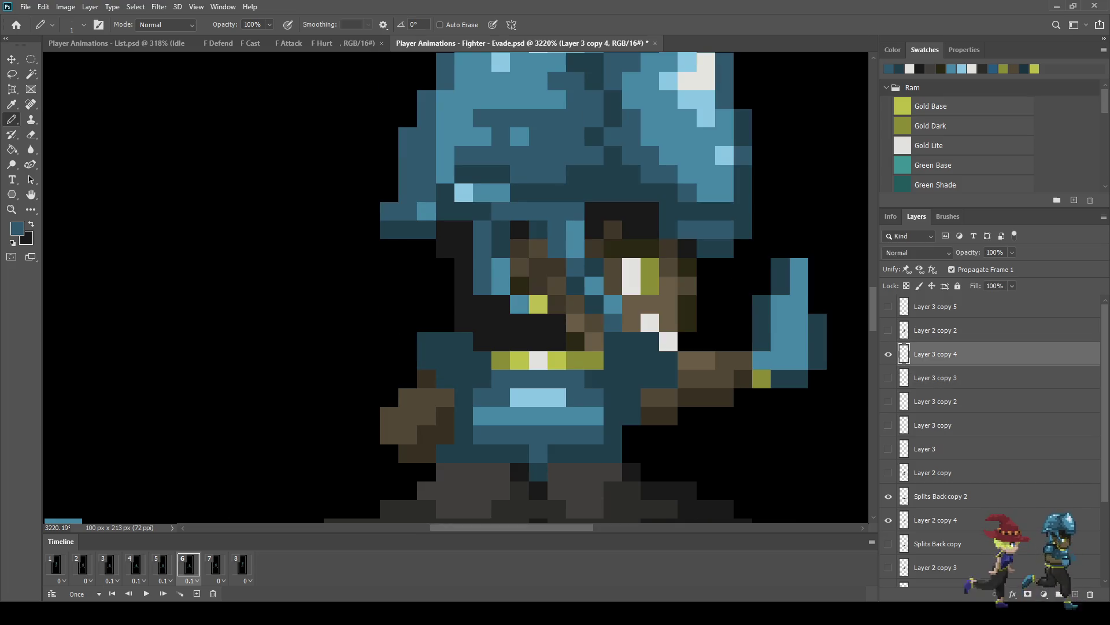
pyautogui.click(446, 322)
pyautogui.click(427, 323)
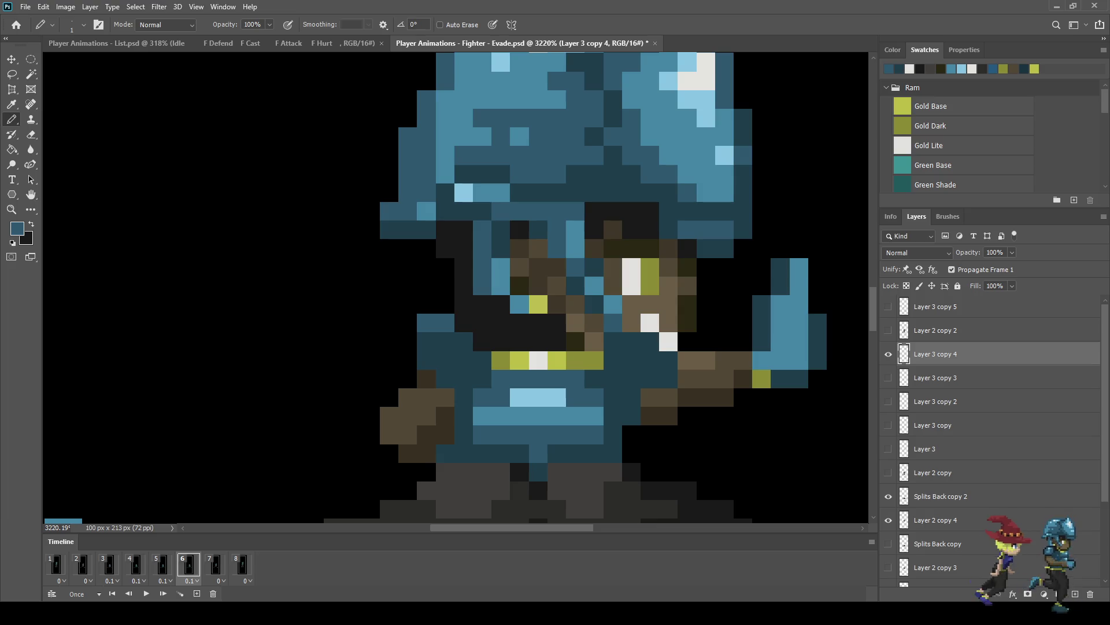
pyautogui.click(407, 342)
pyautogui.click(408, 360)
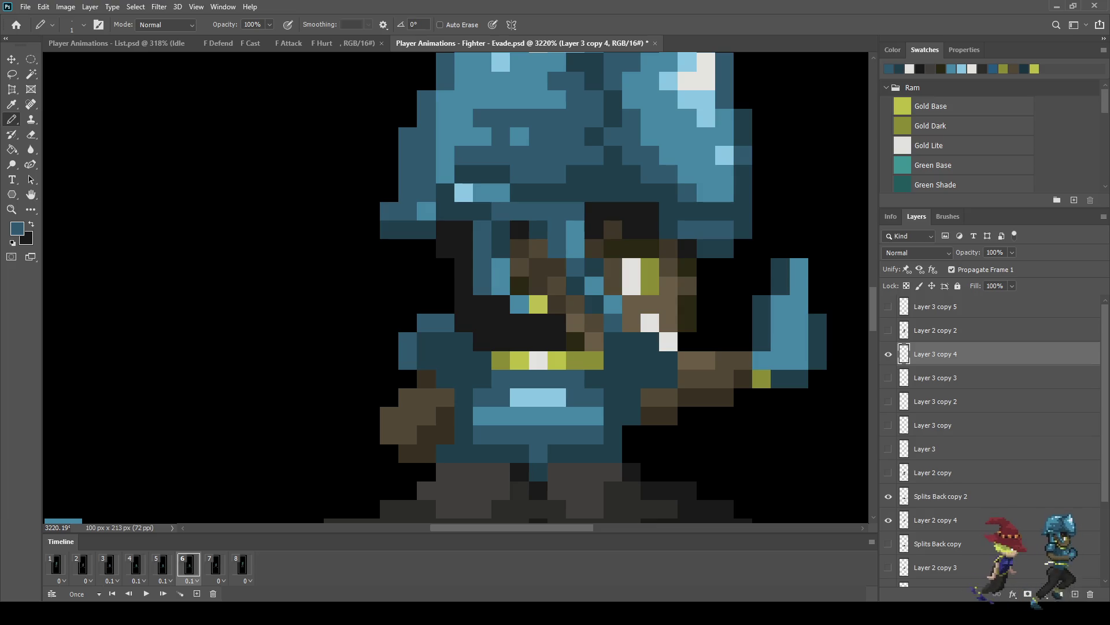
# Step: Darken the light face pixel and brown torso pixels, lighten one below, then go to frame 7
pyautogui.click(668, 341)
pyautogui.moveTo(688, 360); pyautogui.dragTo(689, 378)
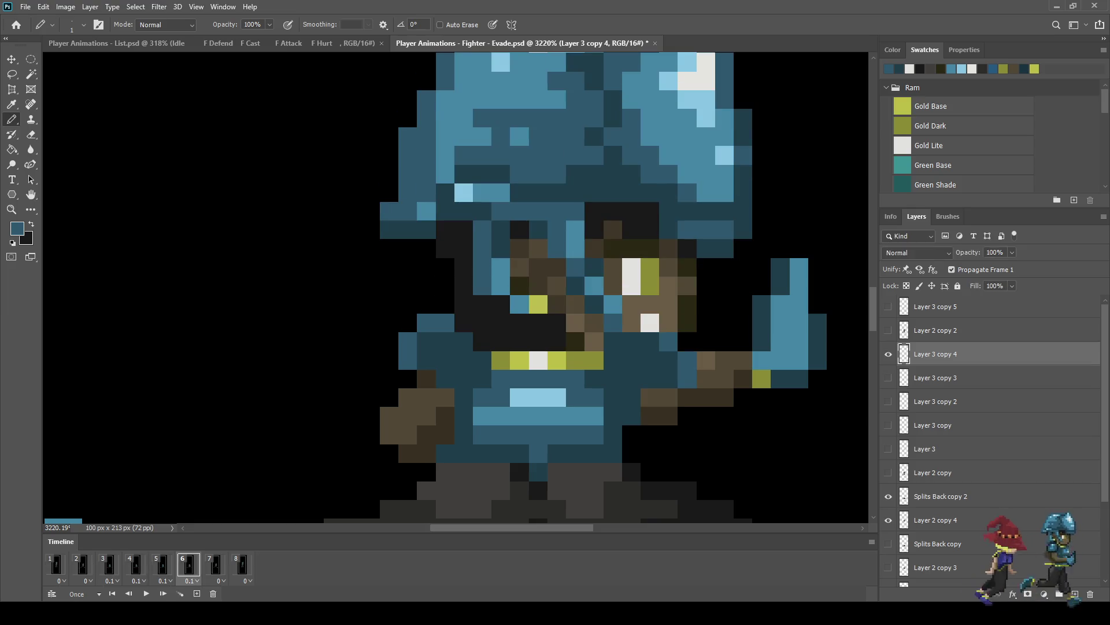
pyautogui.click(631, 415)
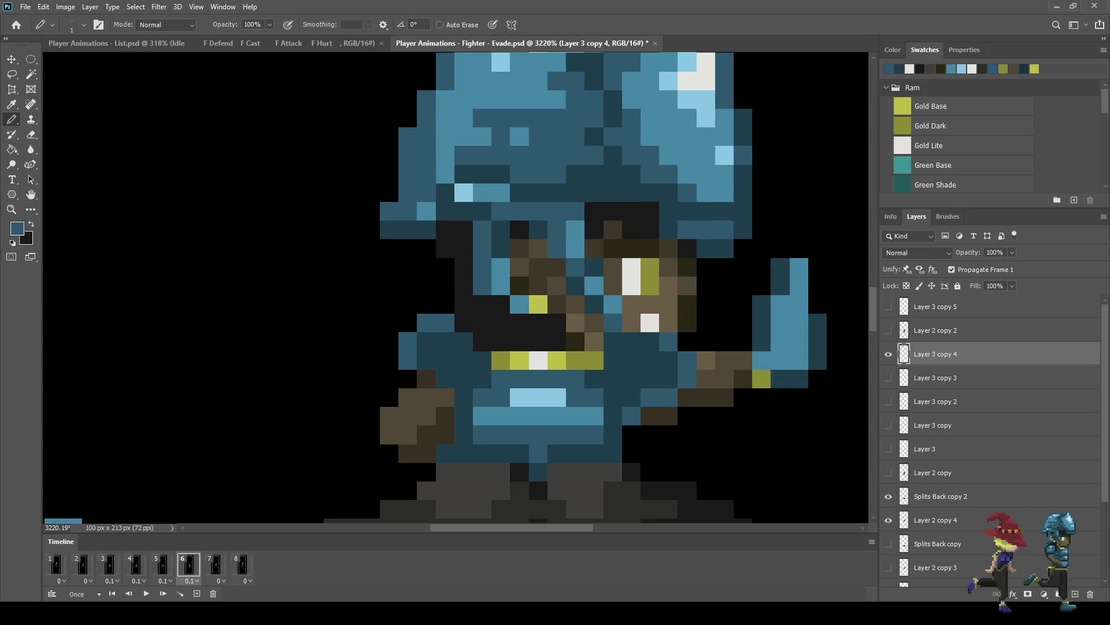
pyautogui.click(214, 564)
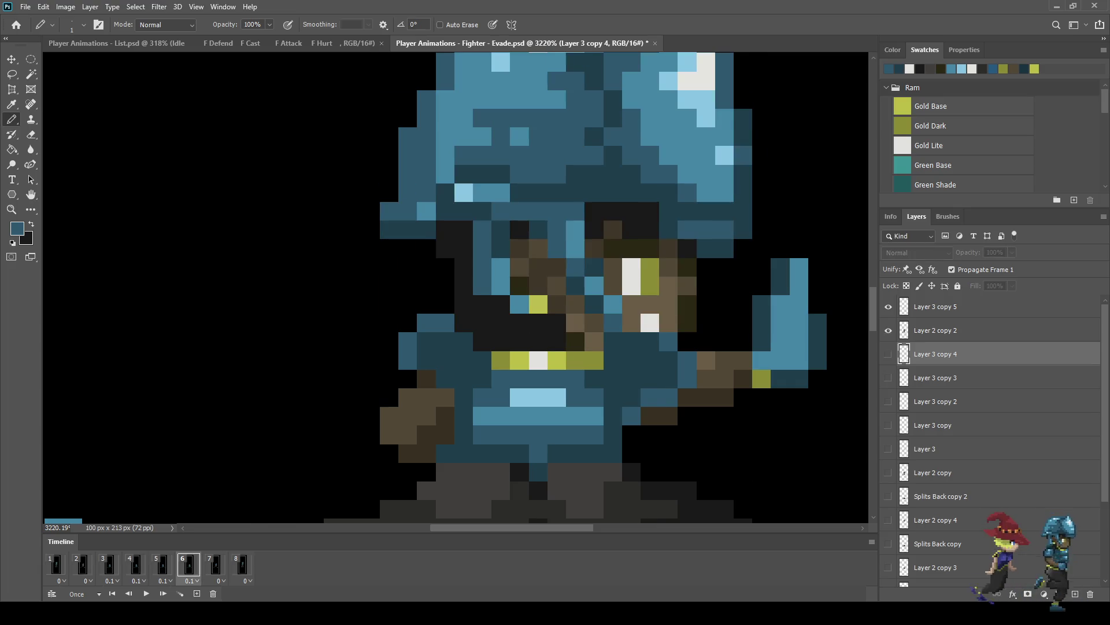
pyautogui.click(935, 306)
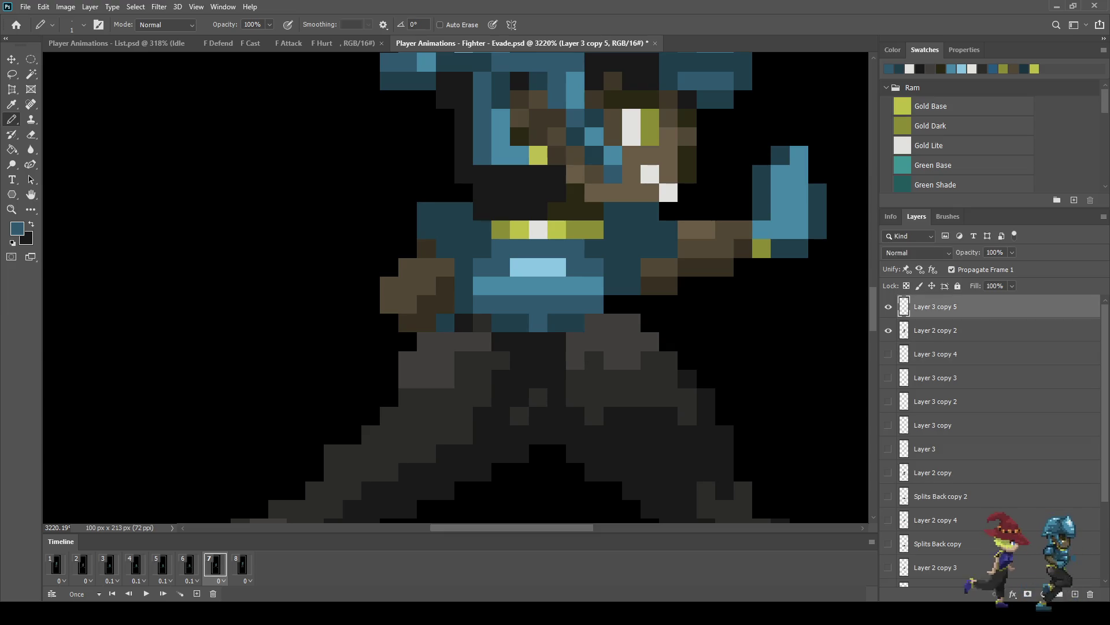
# Step: Pencil blue pixels along the shoulder and beside the raised arm on frame 7
pyautogui.click(427, 193)
pyautogui.click(446, 193)
pyautogui.click(408, 211)
pyautogui.click(408, 230)
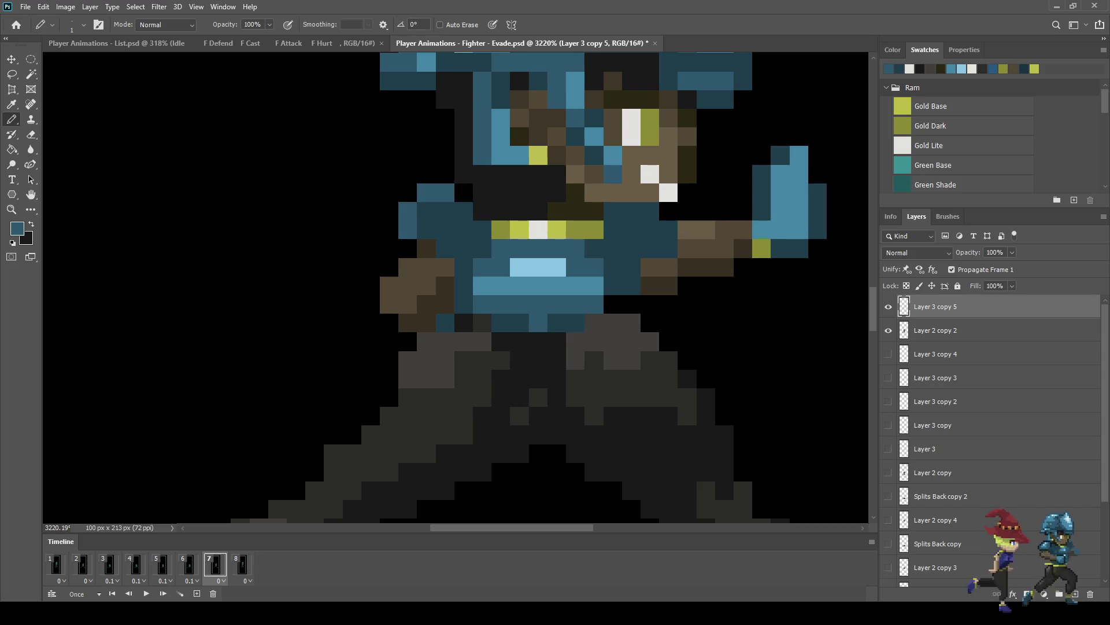
pyautogui.click(668, 211)
pyautogui.click(687, 230)
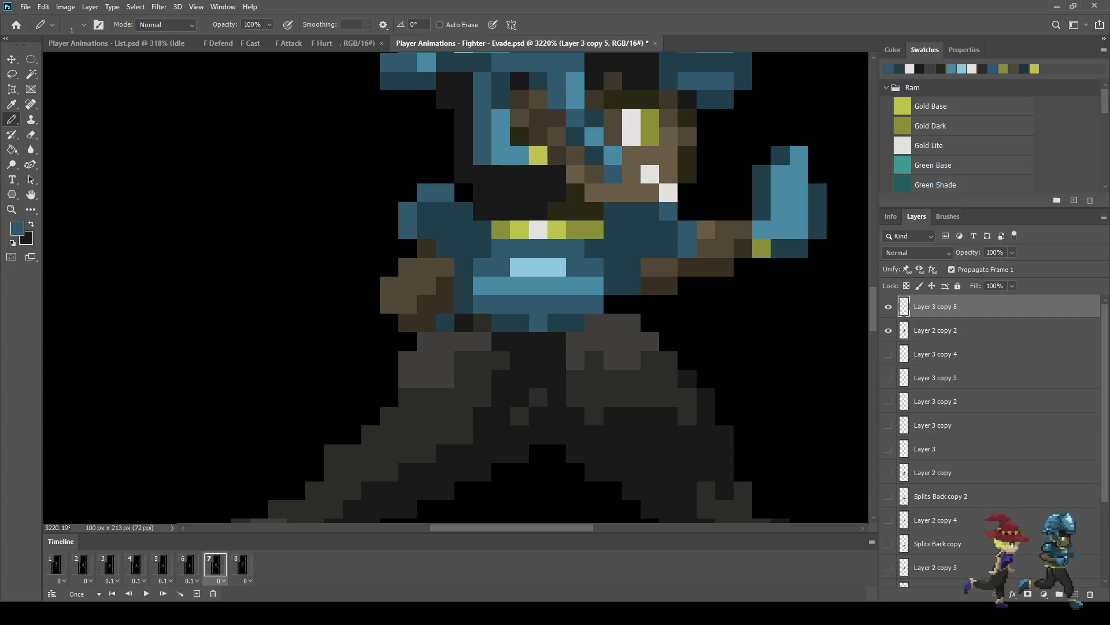
# Step: Step to frame 8 and play the animation twice while zooming out
pyautogui.press('Left')
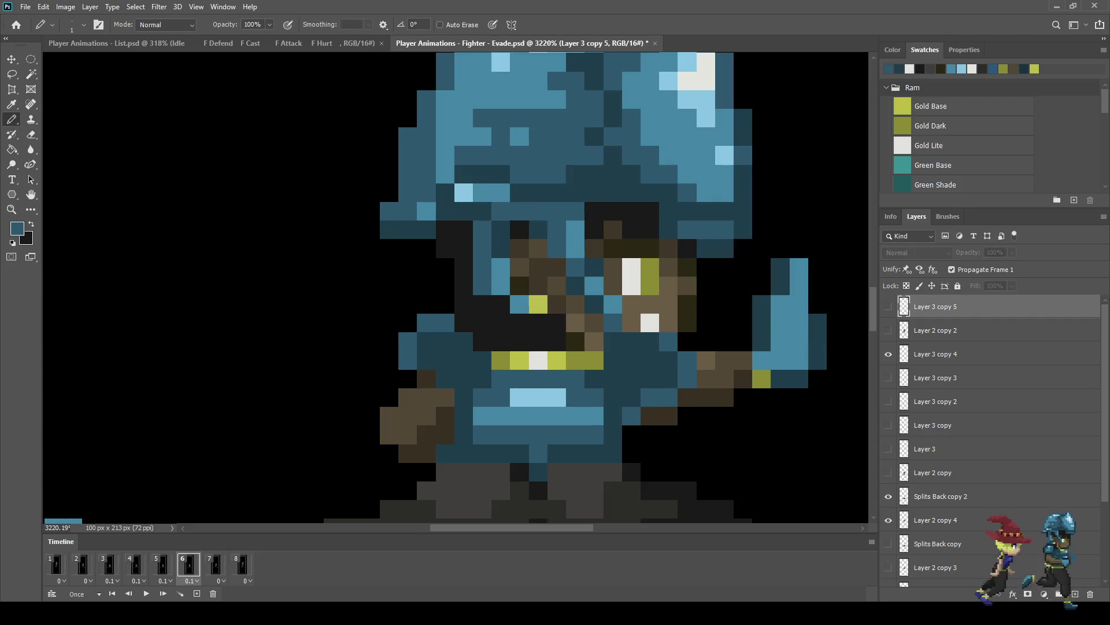
pyautogui.press('Right')
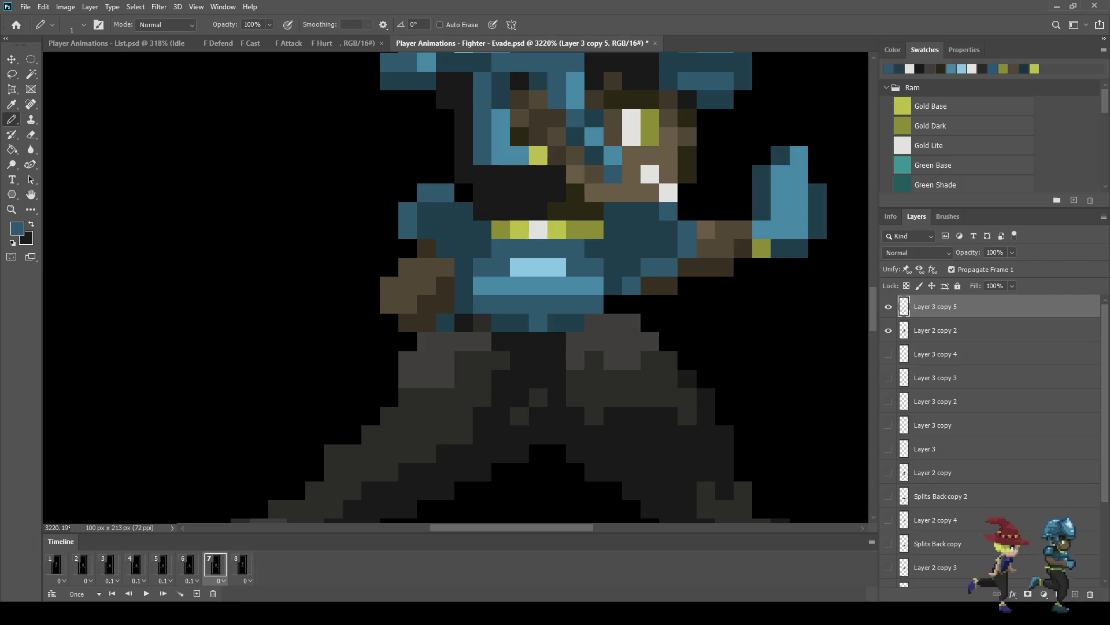
pyautogui.press('Right')
pyautogui.scroll(-5, 455, 288)
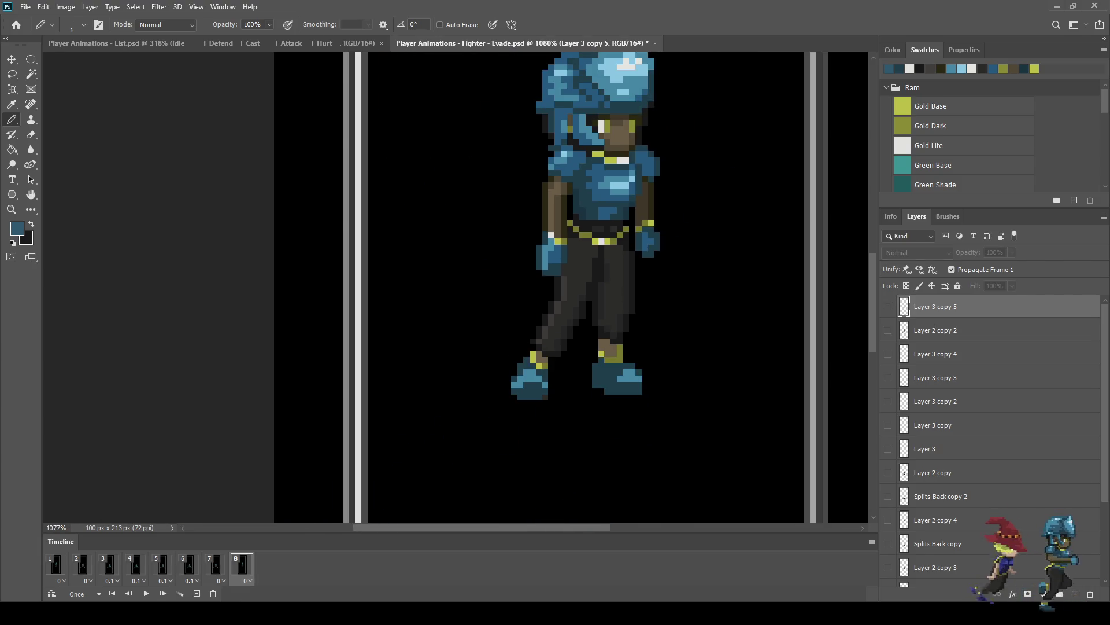
pyautogui.press('space')
pyautogui.scroll(-2, 679, 287)
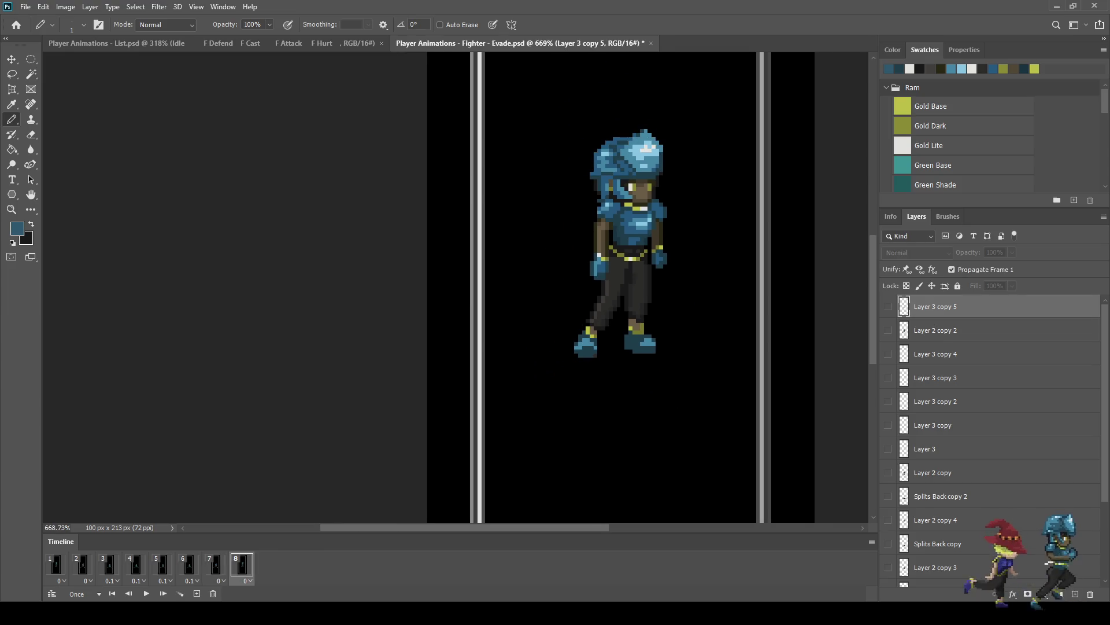
pyautogui.press('space')
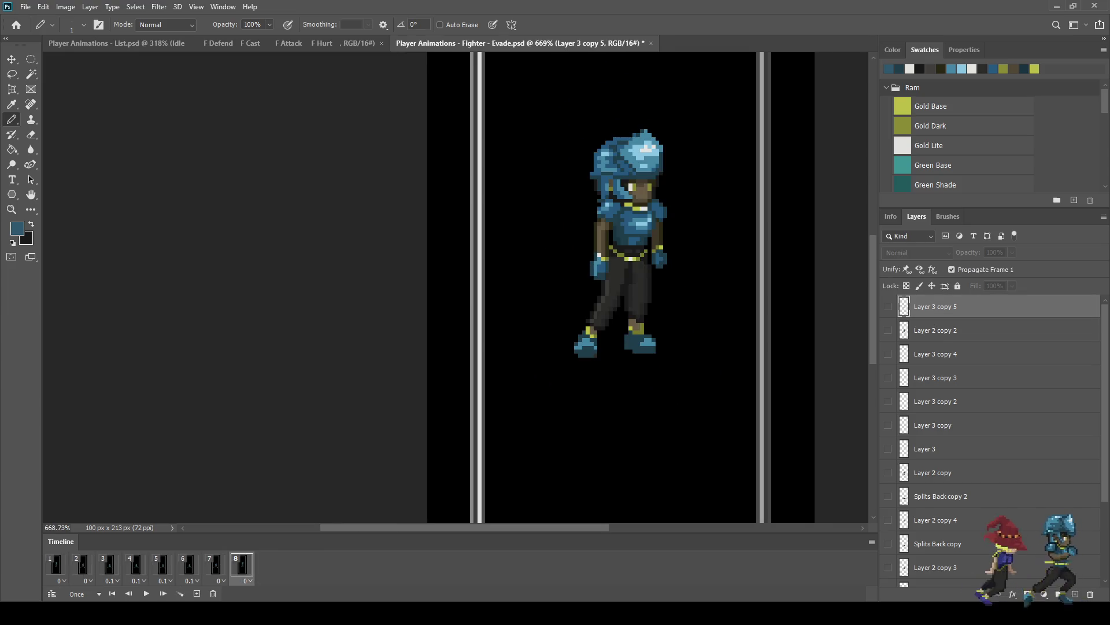
pyautogui.scroll(-2, 452, 287)
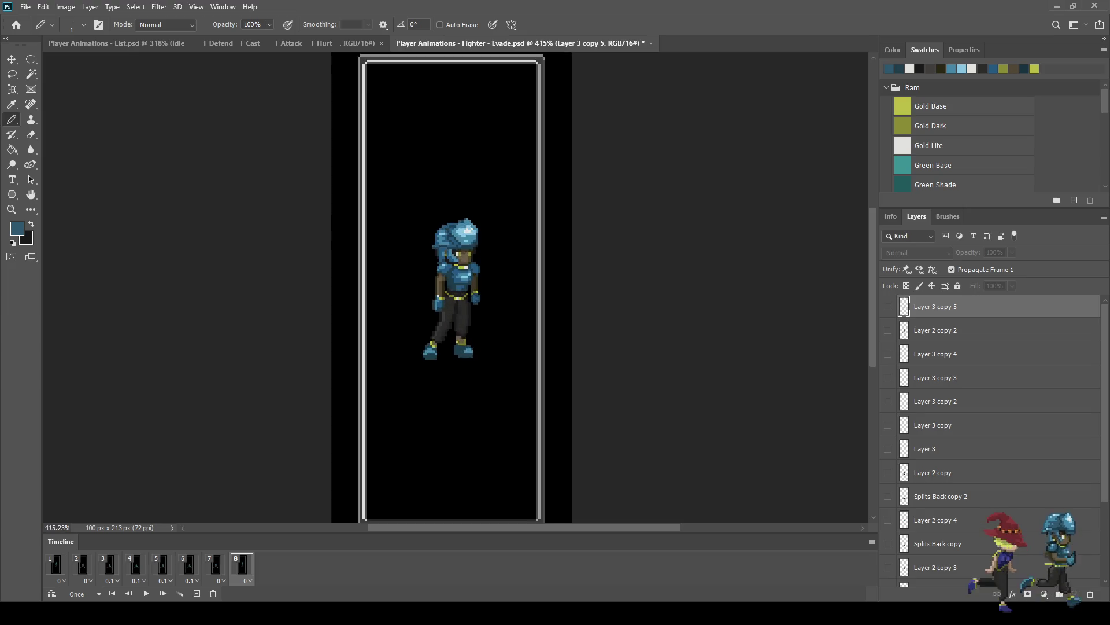
# Step: Save Evade.psd with Ctrl+S and replay the animation several times, then switch to the list
pyautogui.scroll(2, 487, 272)
pyautogui.press('space')
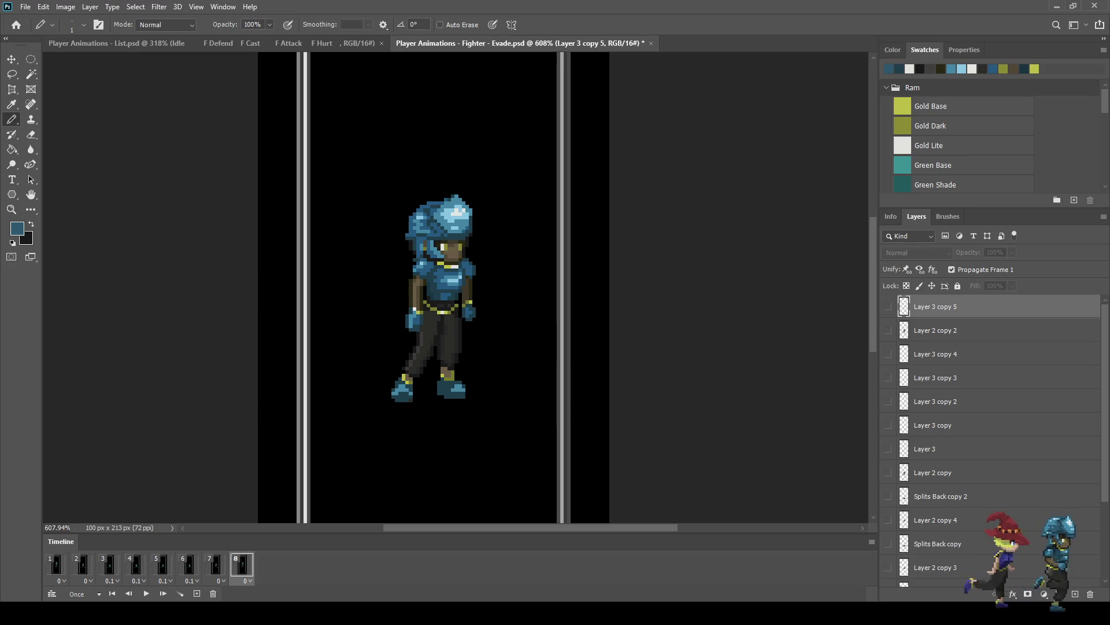
pyautogui.hotkey('ctrl', 's')
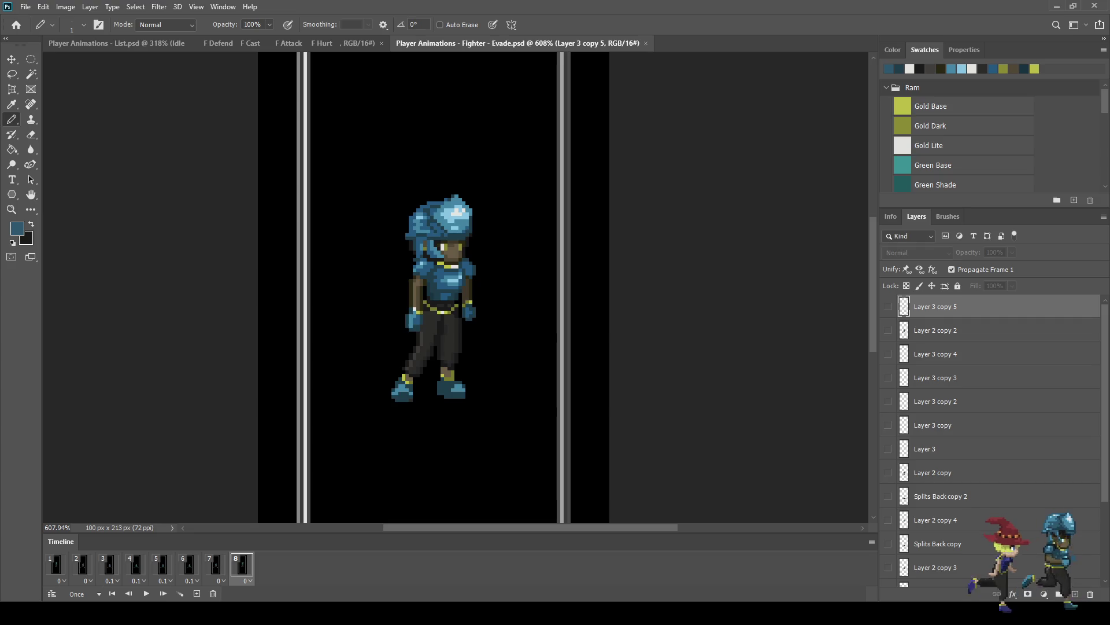
pyautogui.press('space')
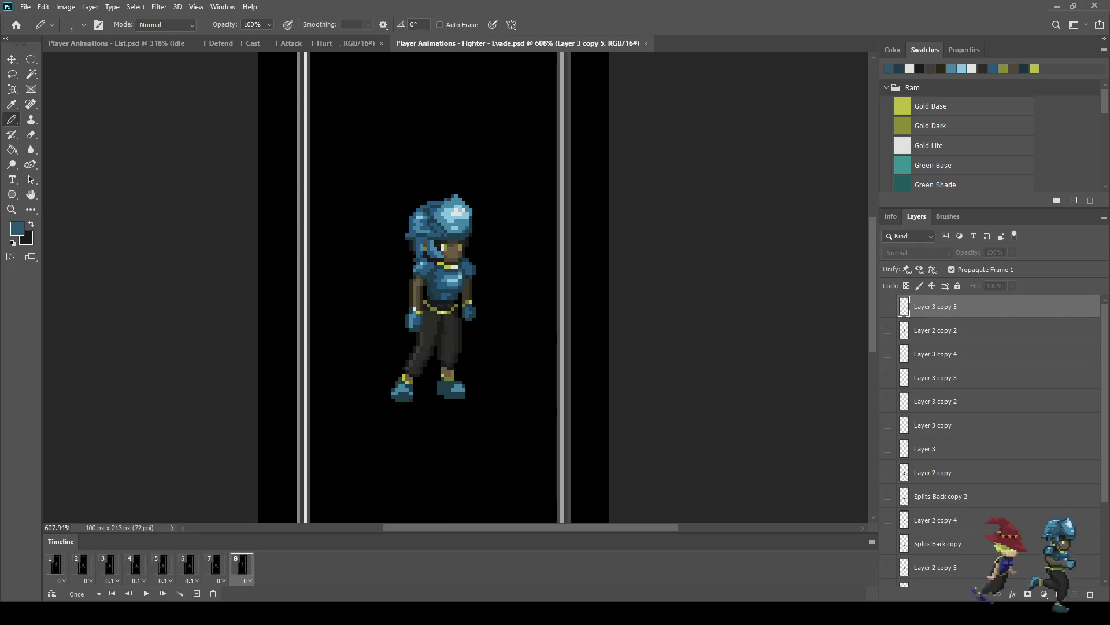
pyautogui.press('space')
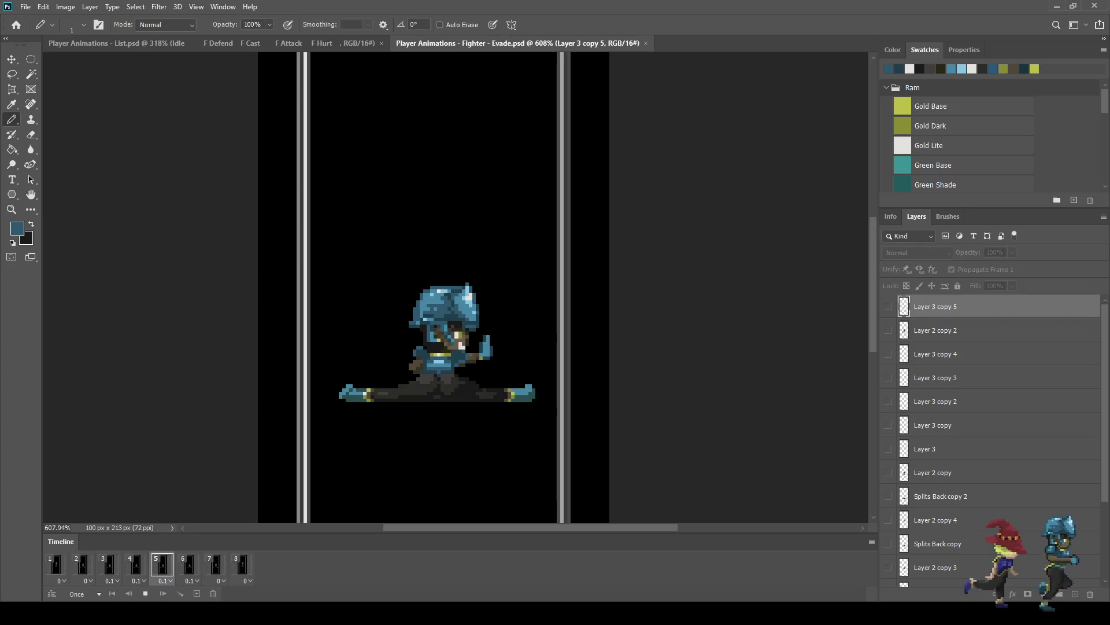
pyautogui.press('space')
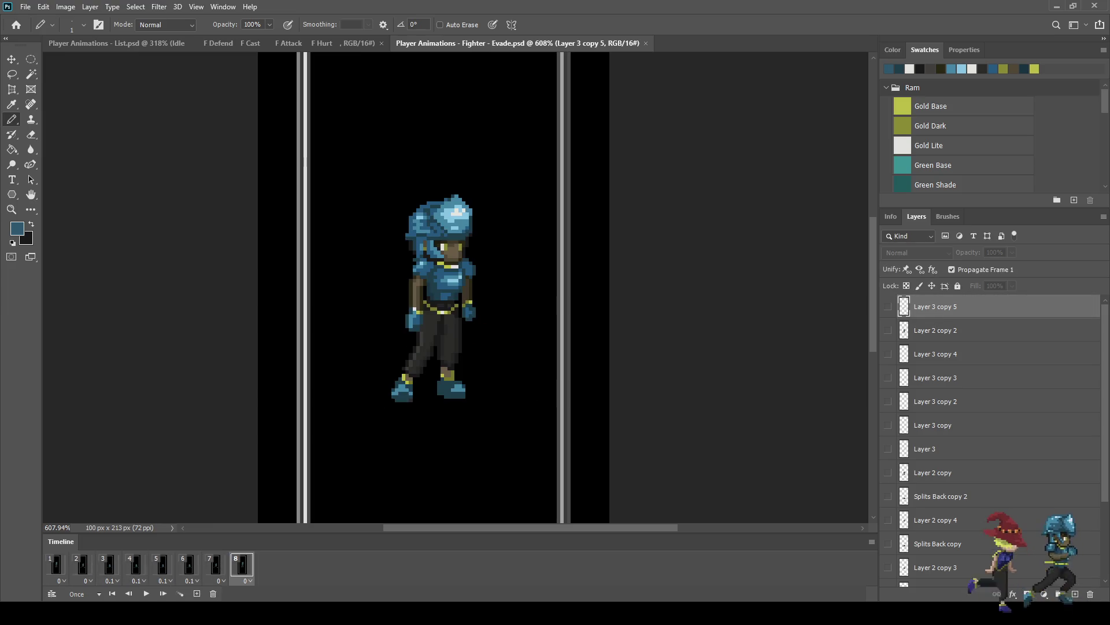
pyautogui.press('space')
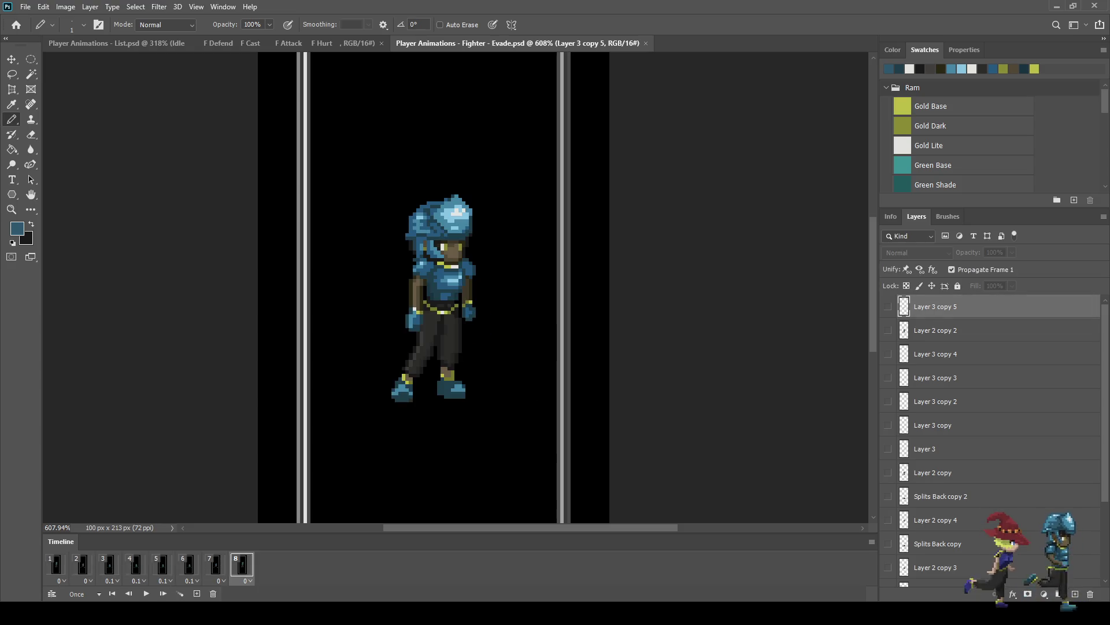
pyautogui.press('space')
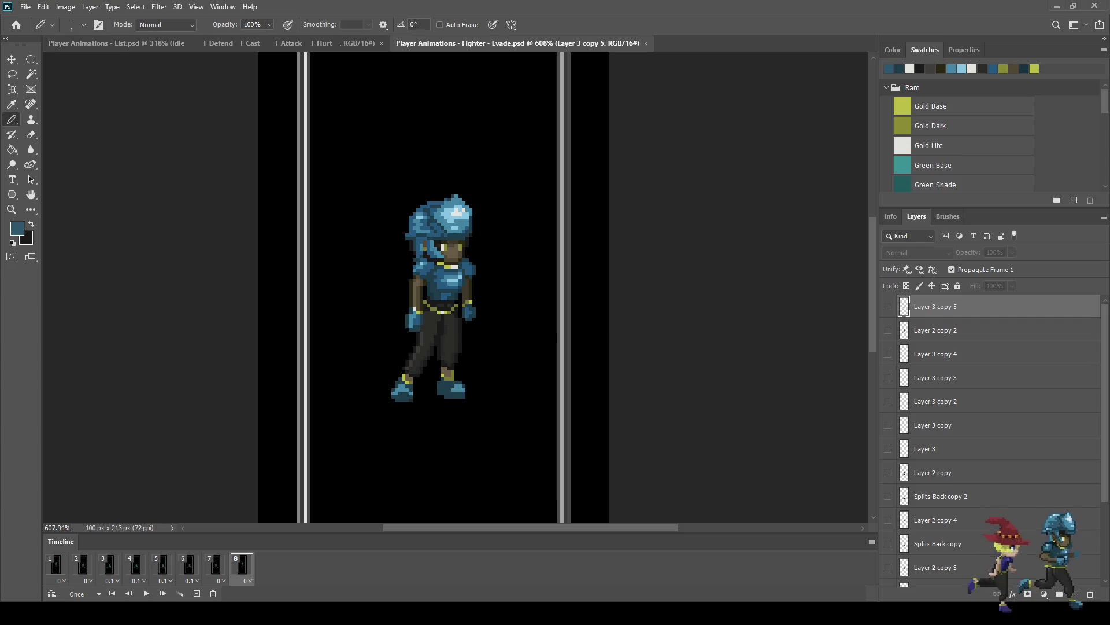
pyautogui.hotkey('ctrl', 'Tab')
# Step: Edit the list text with the Type tool and select the cyan F after Run
pyautogui.press('t')
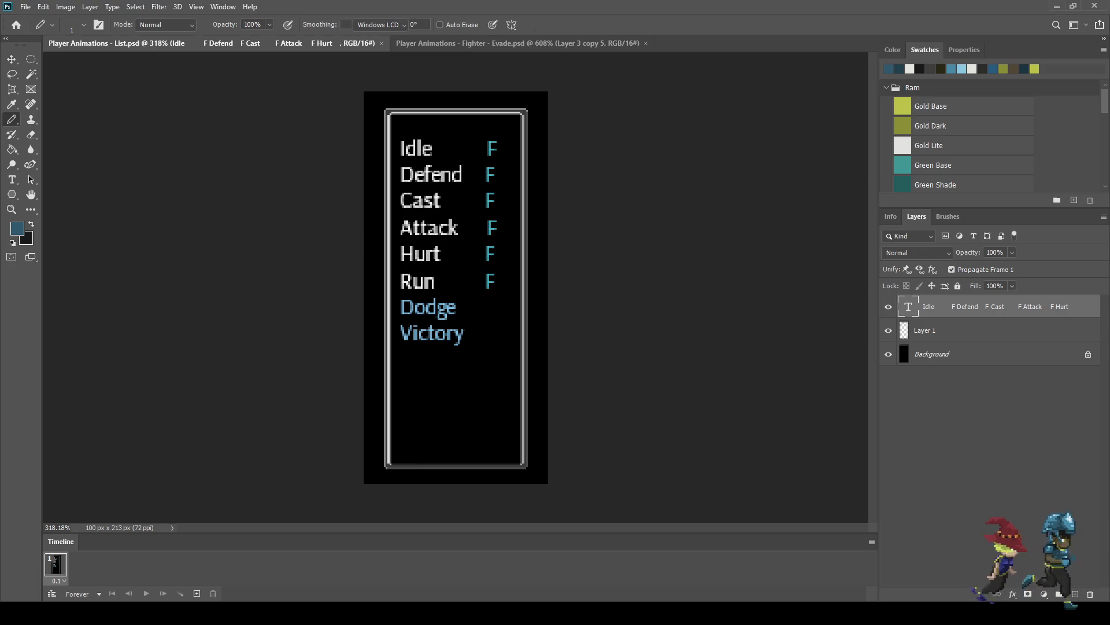
pyautogui.press('Return')
pyautogui.press('Down')
pyautogui.press('Right')
pyautogui.press('Right')
pyautogui.press('Right')
pyautogui.press('Right')
pyautogui.press('Right')
pyautogui.press('Right')
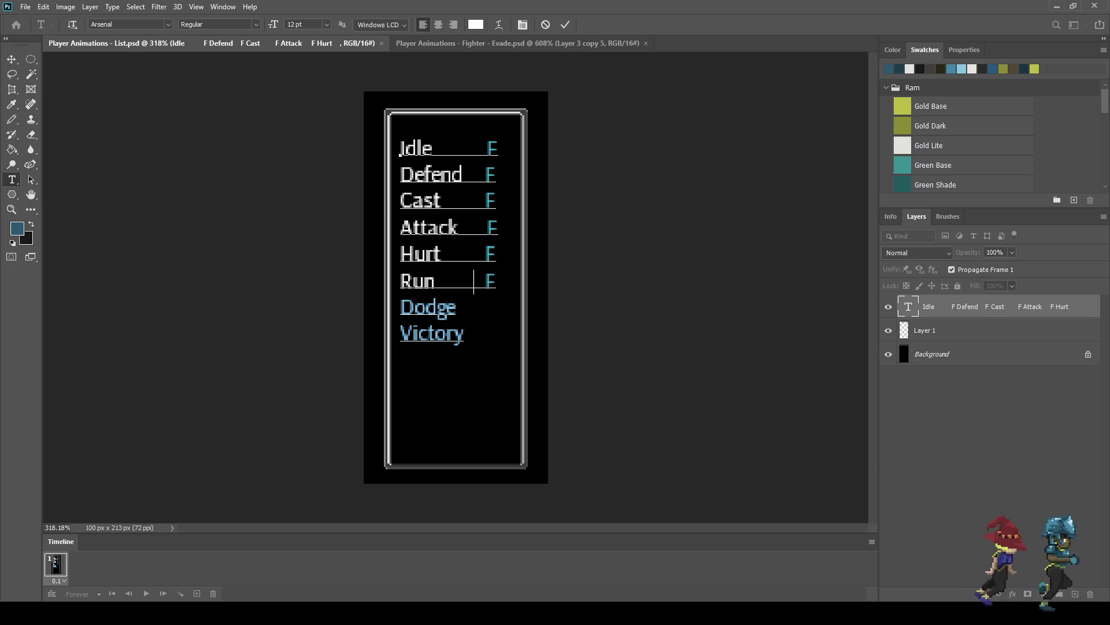
pyautogui.hotkey('shift', 'Right')
# Step: Paste the F after Dodge, remove the extra space, commit, and return to Evade.psd
pyautogui.press('Right')
pyautogui.press('Down')
pyautogui.press('Right')
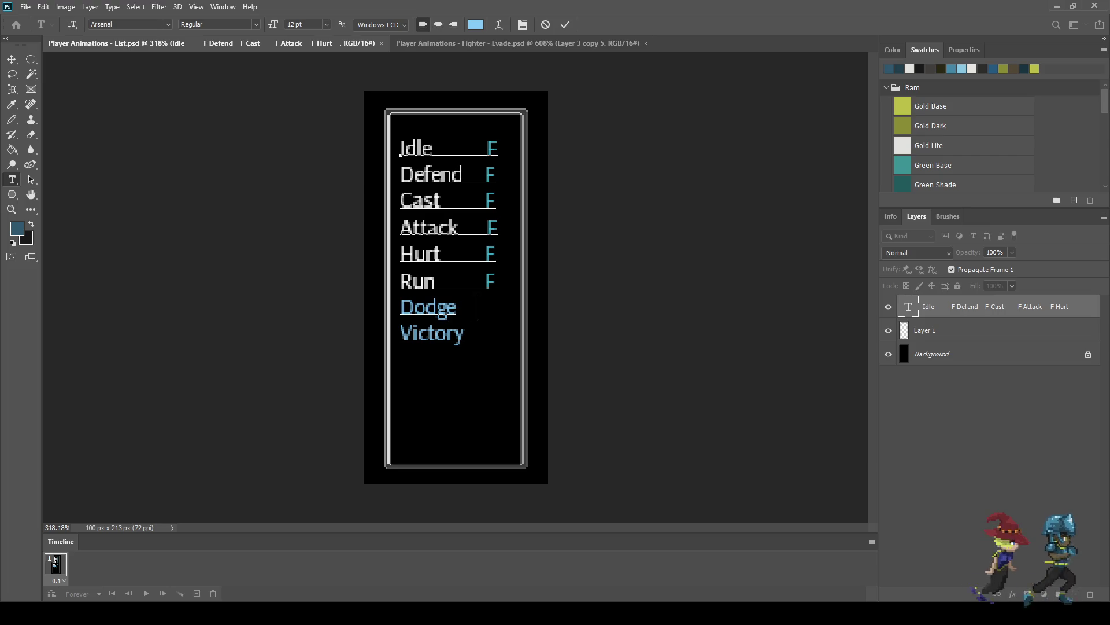
pyautogui.hotkey('ctrl', 'v')
pyautogui.press('Left')
pyautogui.press('BackSpace')
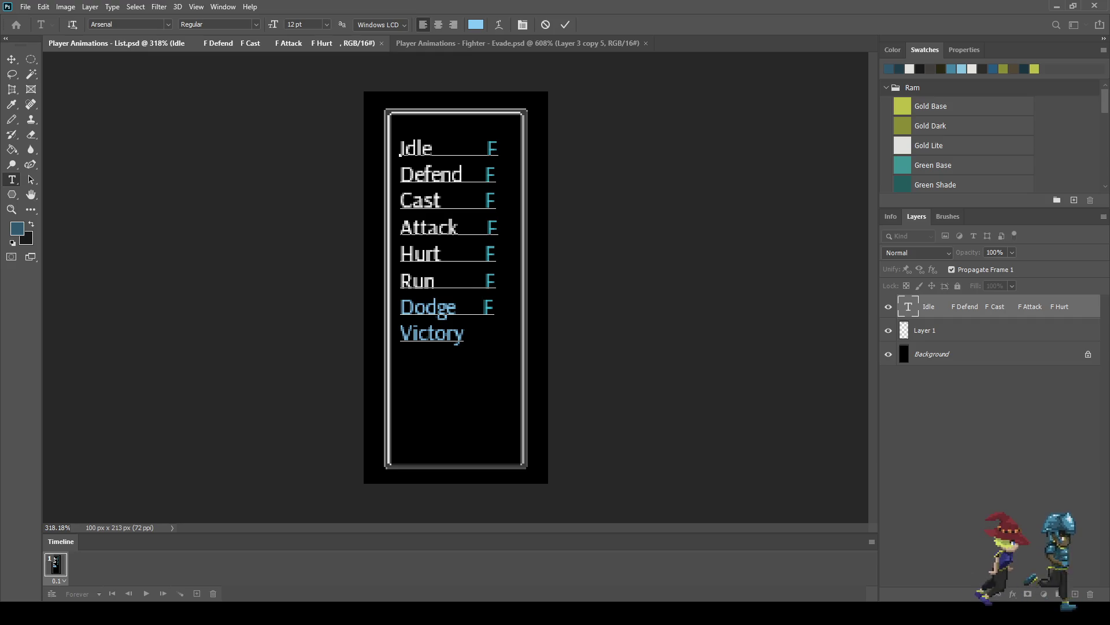
pyautogui.hotkey('ctrl', 'Return')
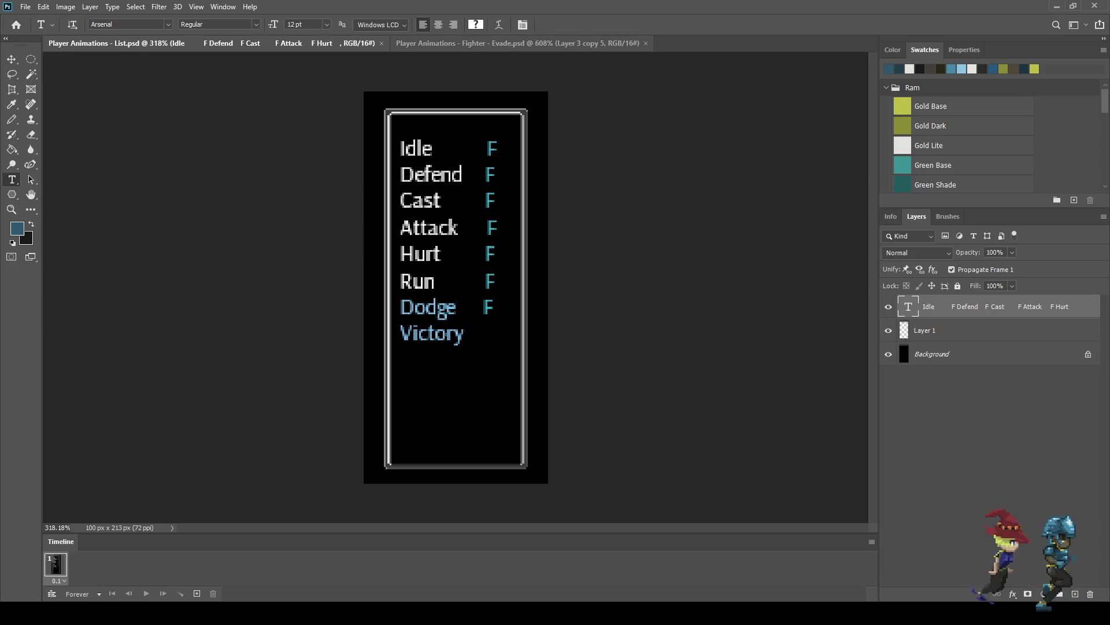
pyautogui.click(517, 43)
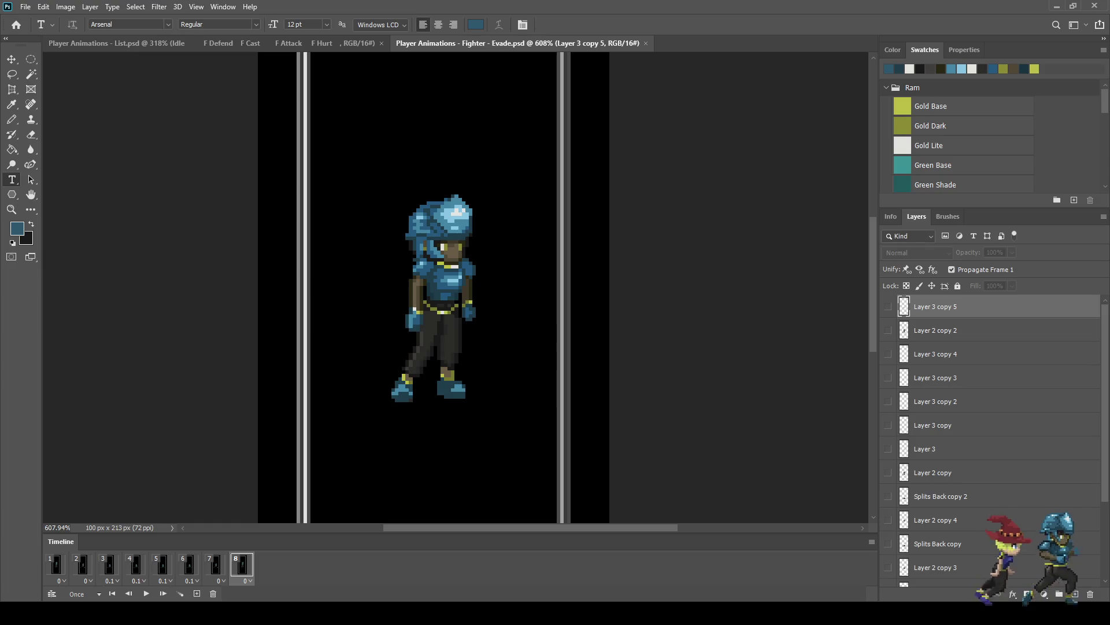
# Step: Play Evade, fit the UI mockup on screen with Ctrl+0, then return to Evade
pyautogui.press('space')
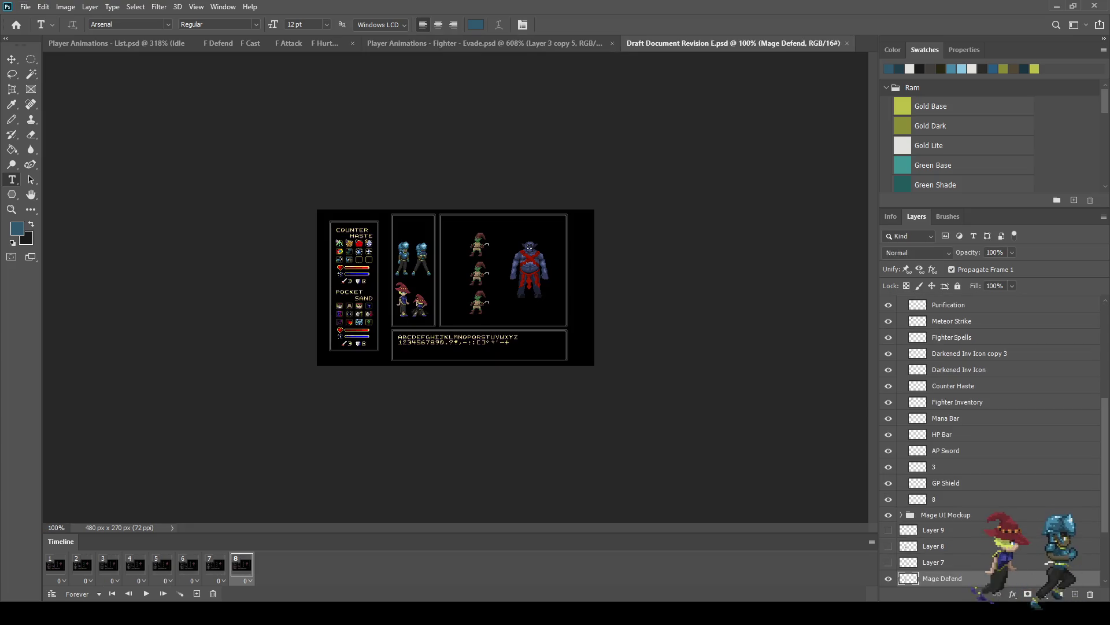
pyautogui.hotkey('ctrl', '0')
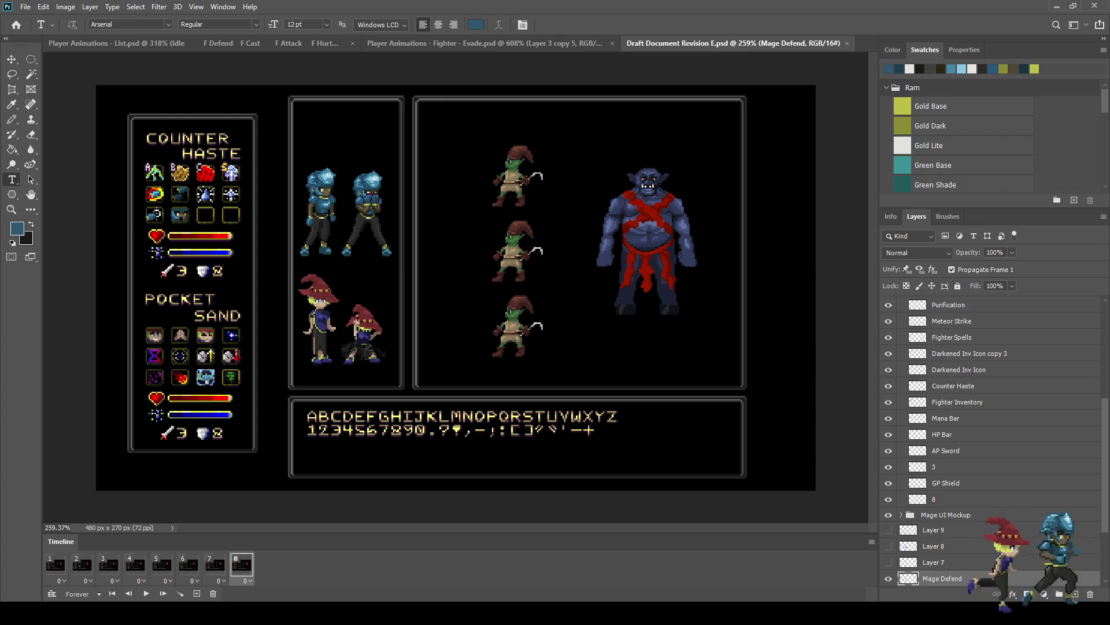
pyautogui.hotkey('ctrl', 'shift', 'Tab')
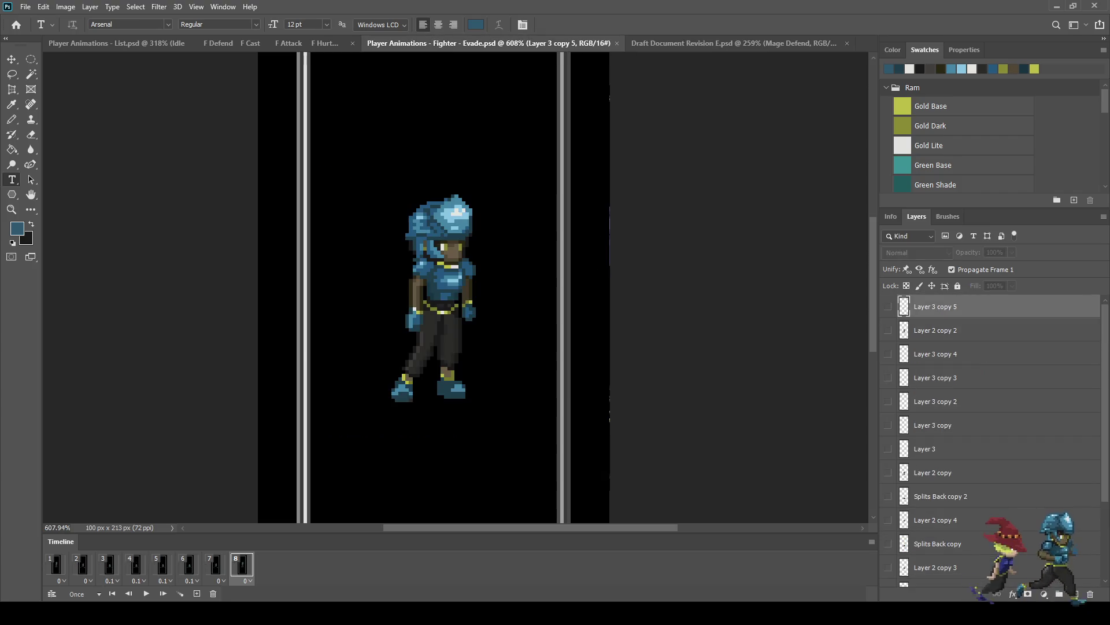
# Step: View Evade at 100%, look over the animation list, then switch to the UI mockup
pyautogui.hotkey('ctrl', '1')
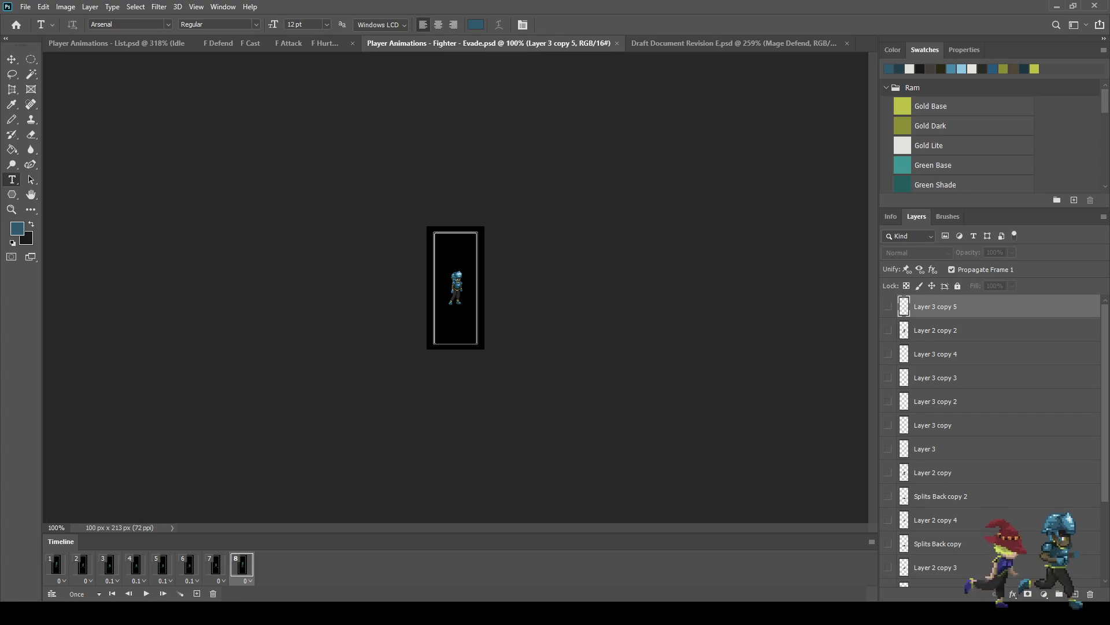
pyautogui.hotkey('ctrl', 'shift', 'Tab')
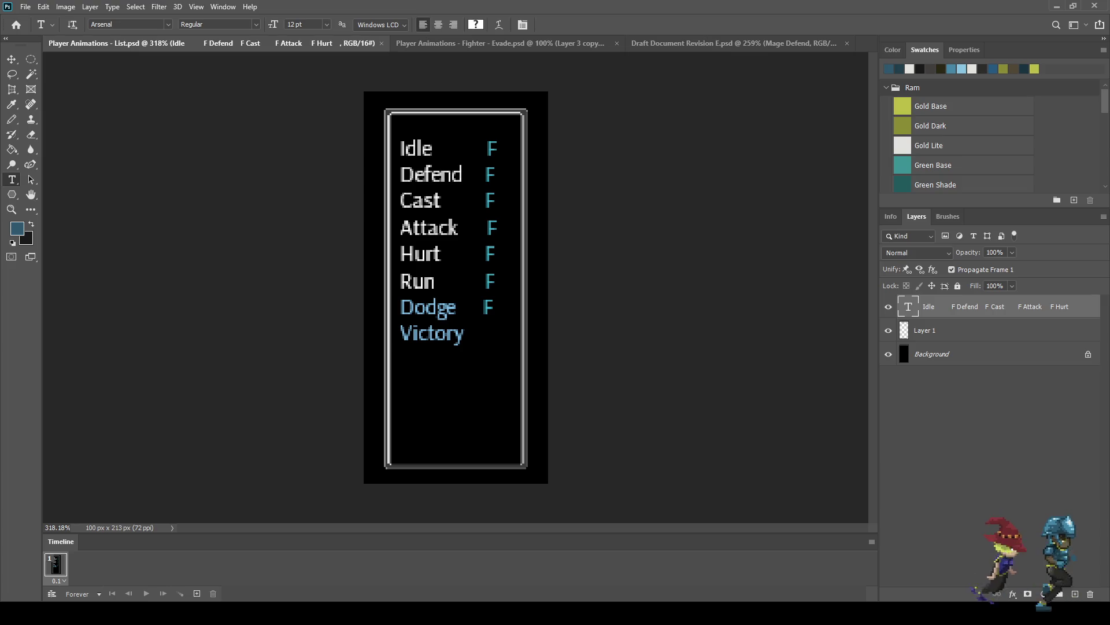
pyautogui.click(733, 43)
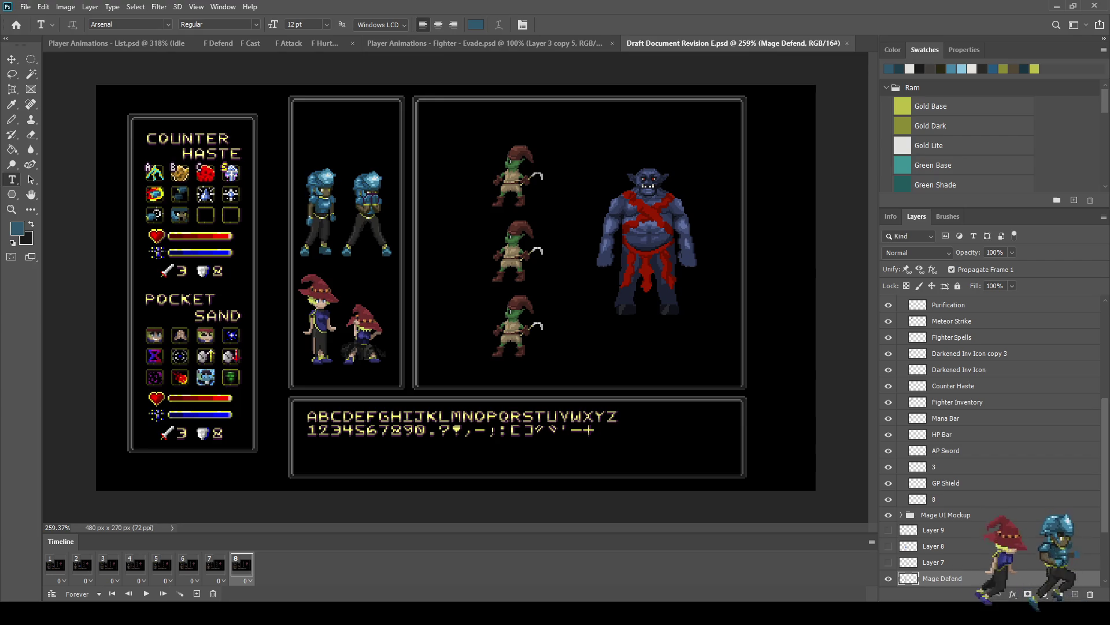
# Step: Close the UI mockup and the animation list documents with Ctrl+W
pyautogui.hotkey('ctrl', 'w')
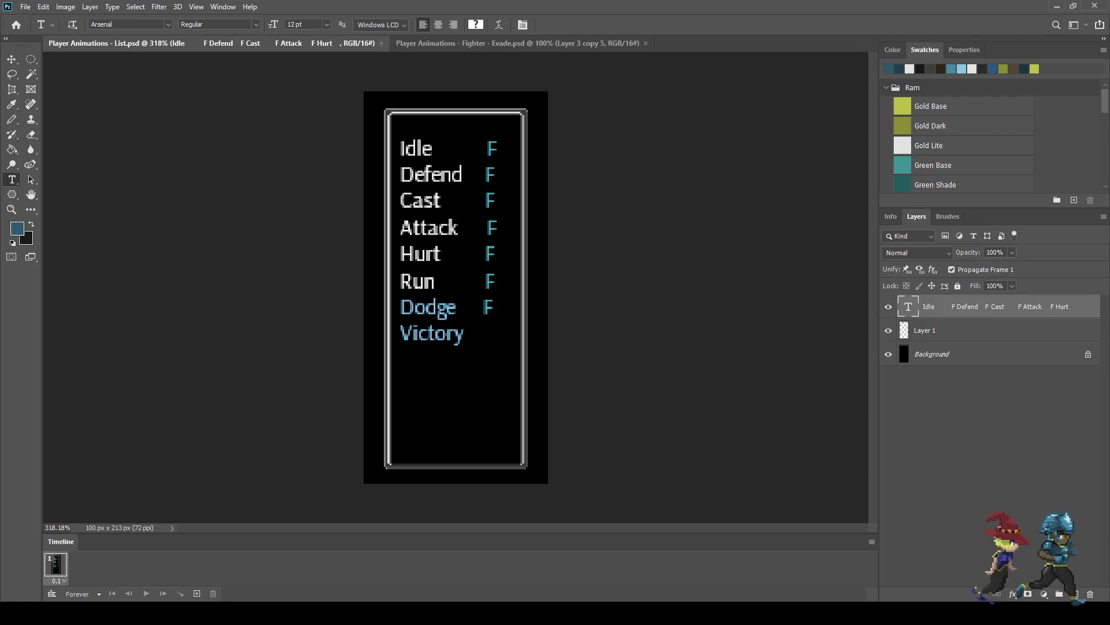
pyautogui.hotkey('ctrl', 'w')
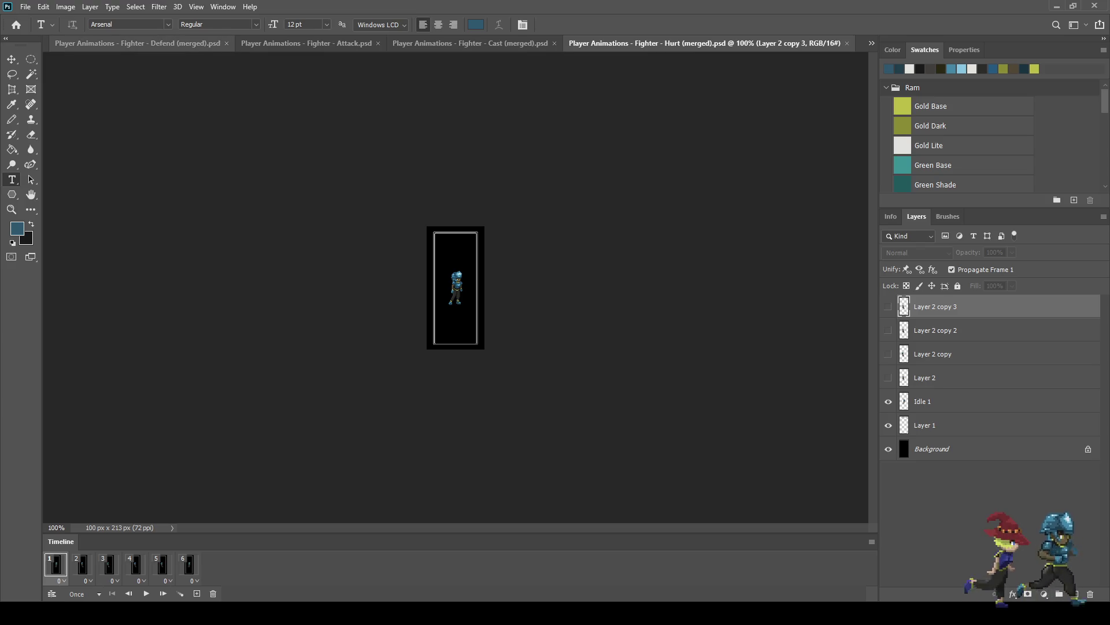
# Step: Zoom in on the Run and Defend animation sprites for a closer look
pyautogui.hotkey('ctrl', 'shift', 'Tab')
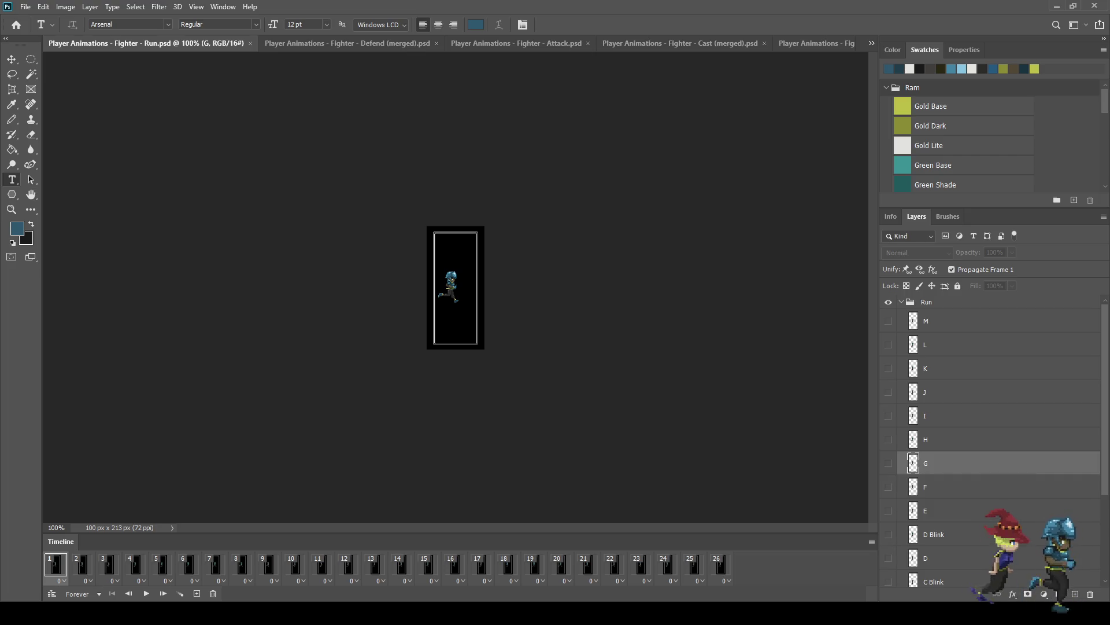
pyautogui.hotkey('ctrl', '+')
pyautogui.hotkey('ctrl', '+')
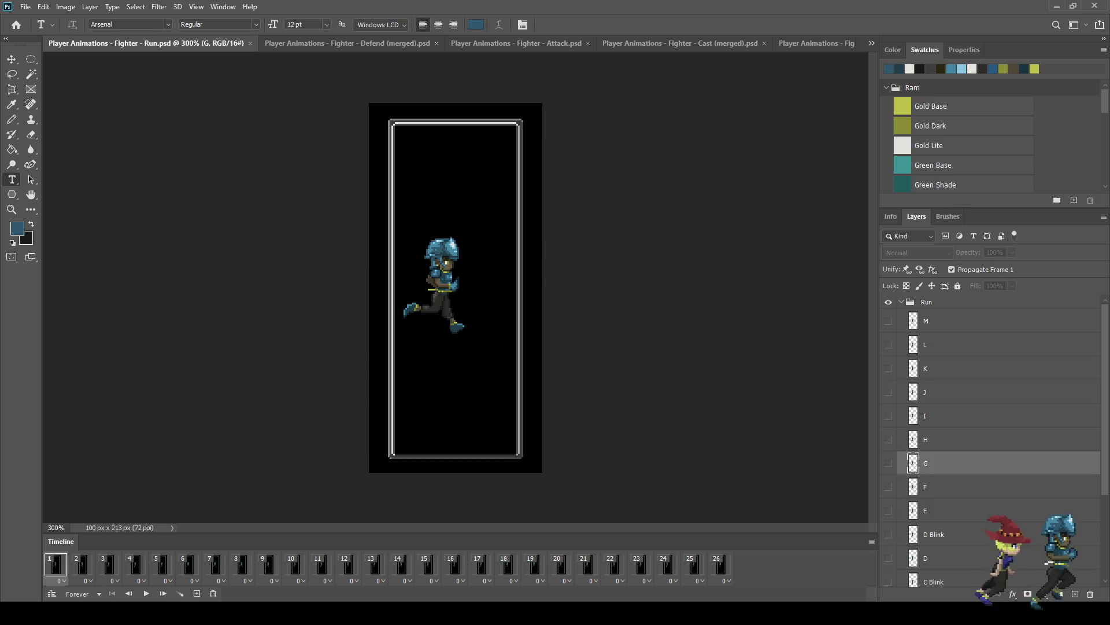
pyautogui.hotkey('ctrl', '+')
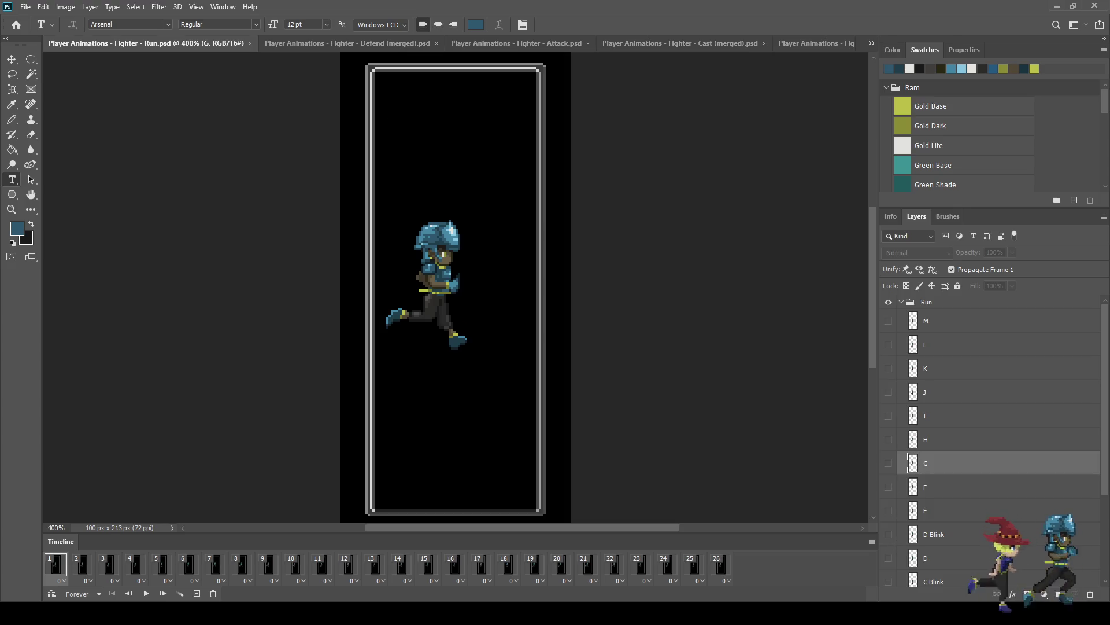
pyautogui.click(347, 43)
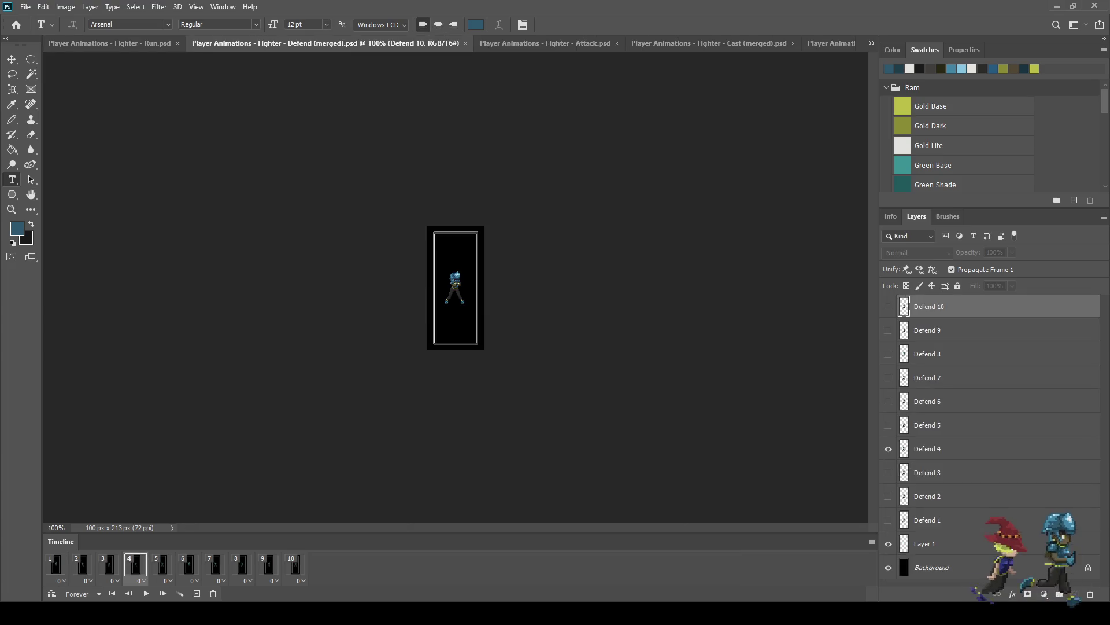
pyautogui.hotkey('ctrl', '+')
pyautogui.hotkey('ctrl', '+')
pyautogui.hotkey('ctrl', '+')
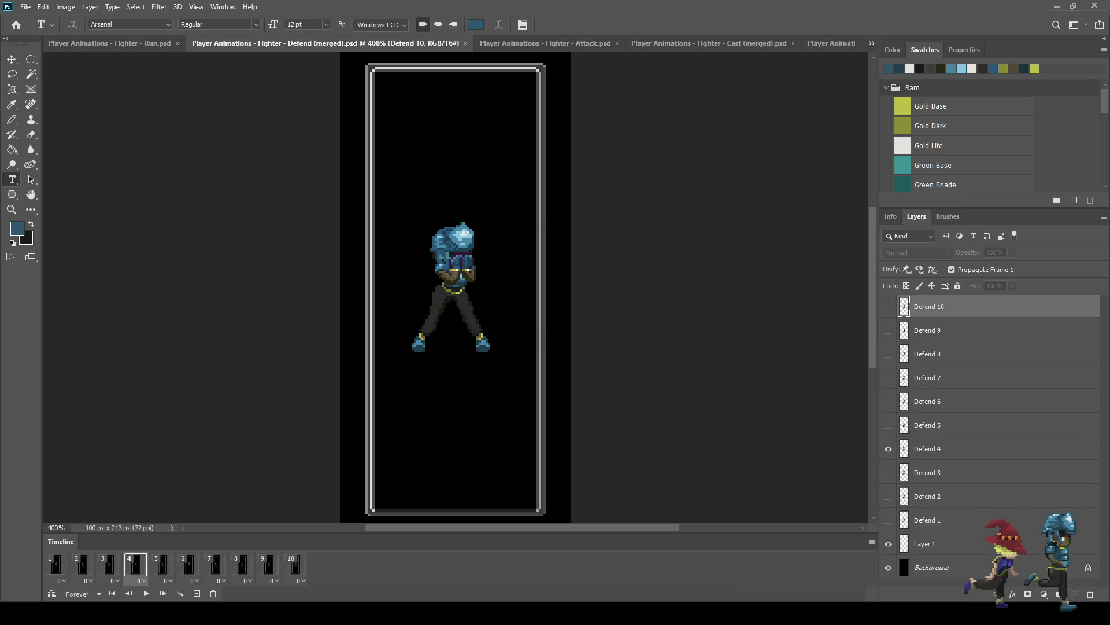
# Step: Zoom in on the Attack, Cast and Hurt sprites, then switch to Idle.psd
pyautogui.click(546, 43)
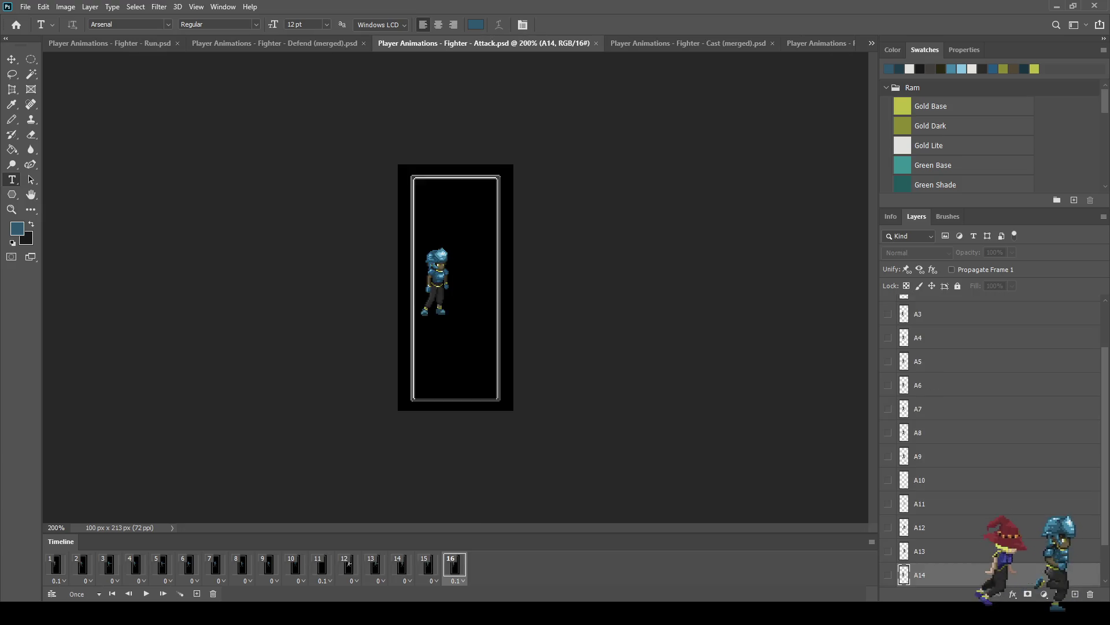
pyautogui.hotkey('ctrl', '+')
pyautogui.hotkey('ctrl', '+')
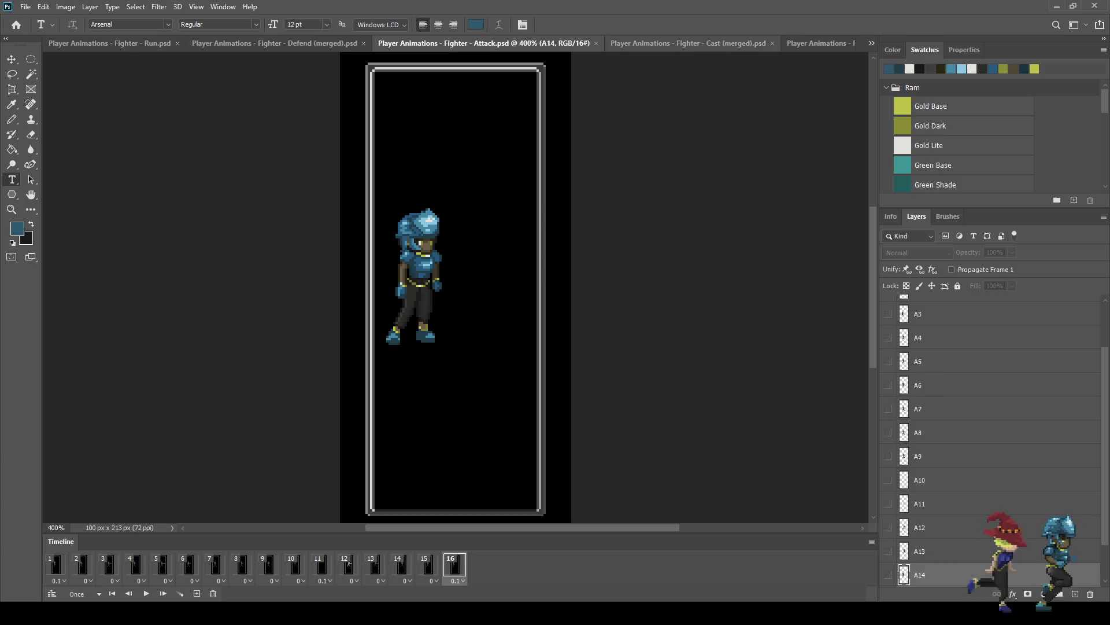
pyautogui.click(688, 43)
pyautogui.hotkey('ctrl', '+')
pyautogui.hotkey('ctrl', '+')
pyautogui.hotkey('ctrl', '+')
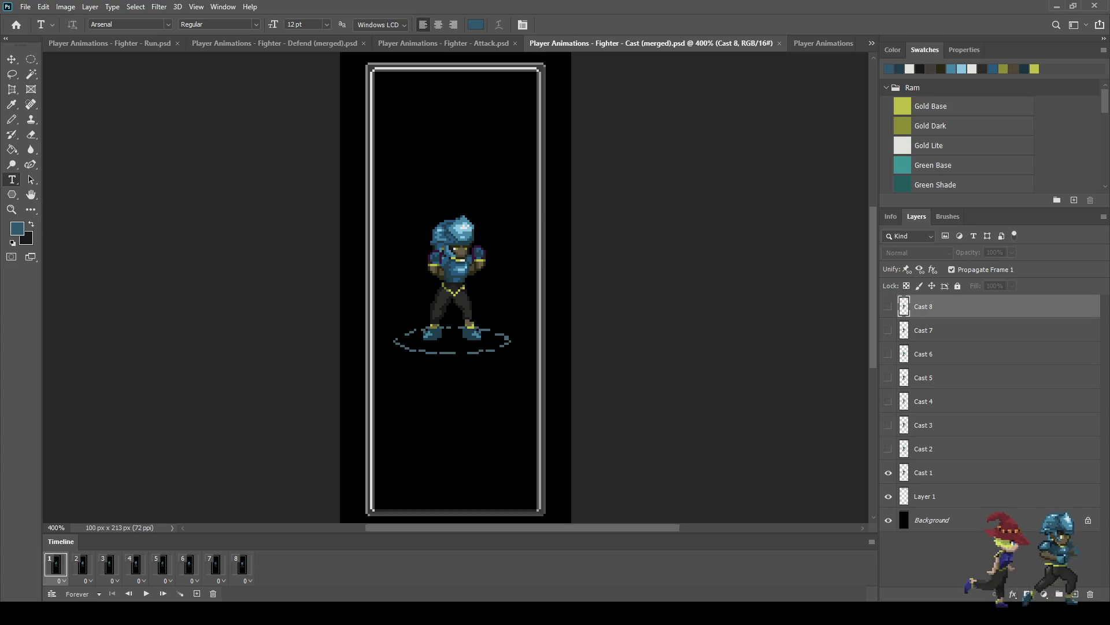
pyautogui.click(822, 43)
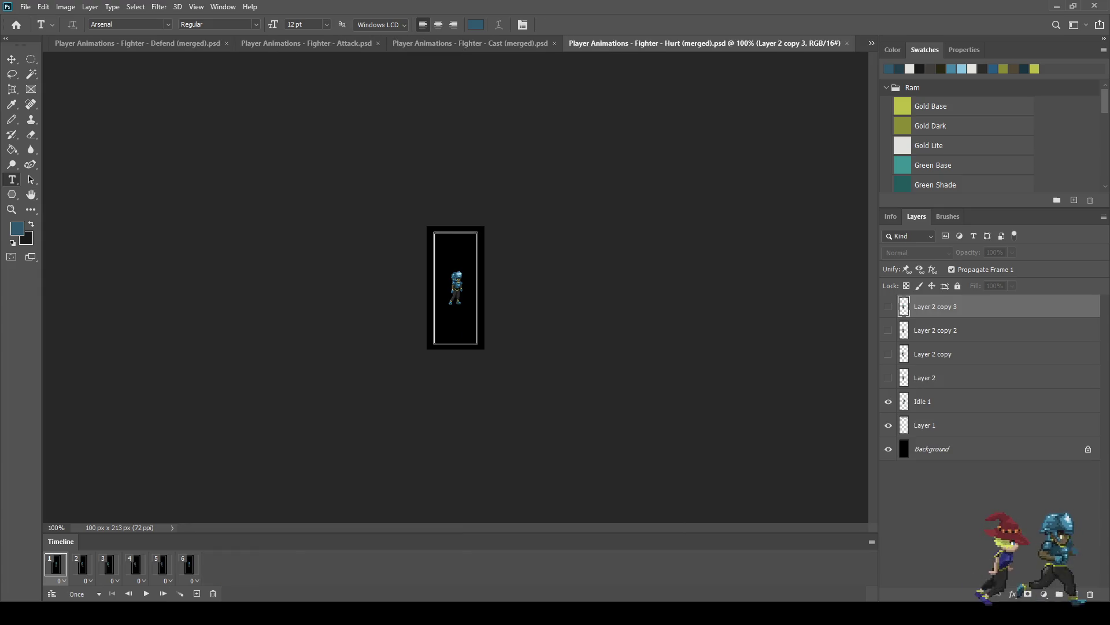
pyautogui.hotkey('ctrl', '+')
pyautogui.hotkey('ctrl', '+')
pyautogui.hotkey('ctrl', '+')
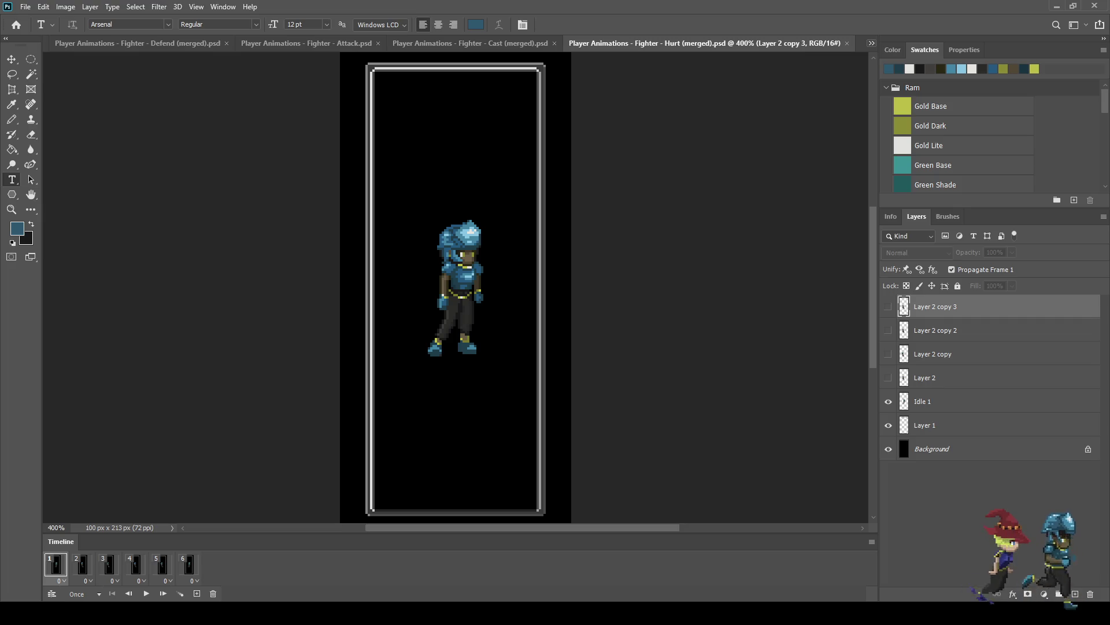
pyautogui.hotkey('ctrl', 'Tab')
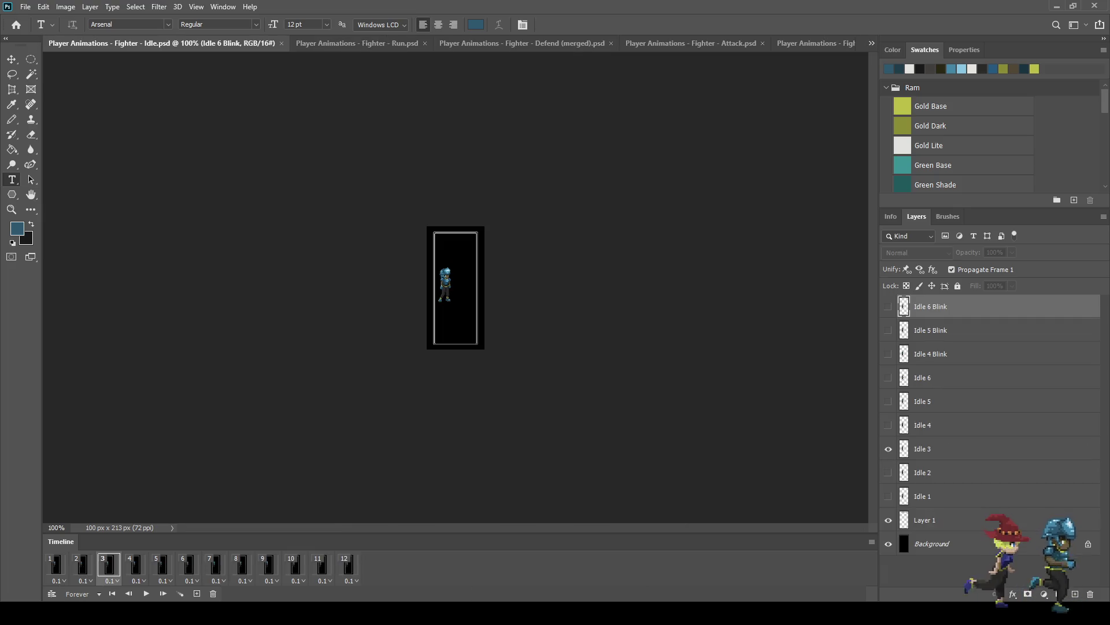
# Step: Zoom the Idle and Evade sprites in two steps each, then show Idle full screen
pyautogui.hotkey('ctrl', '+')
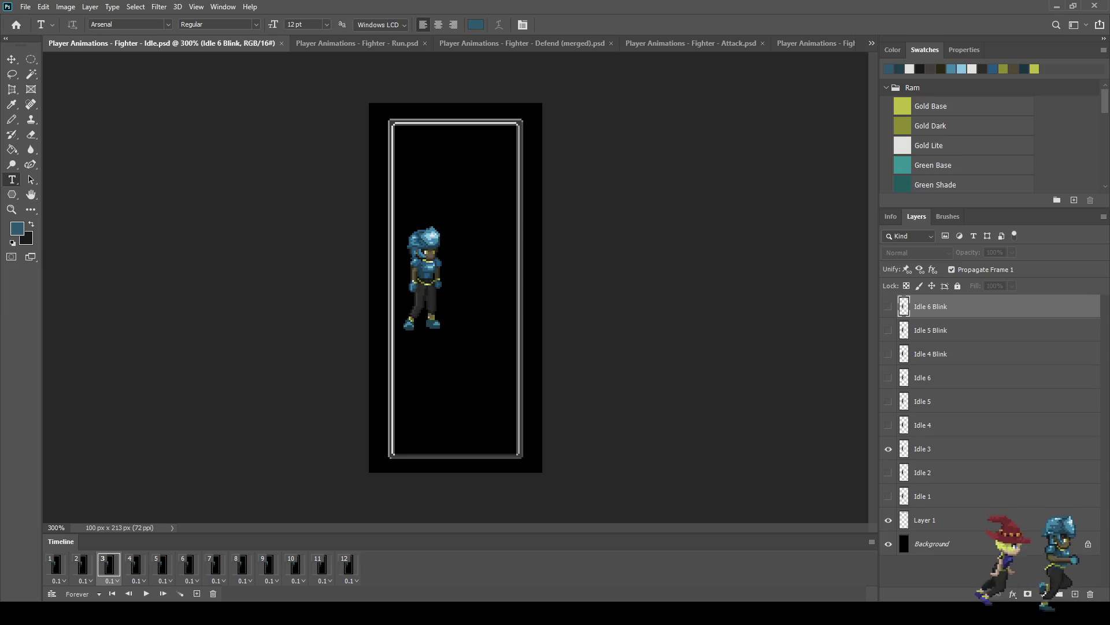
pyautogui.hotkey('ctrl', '+')
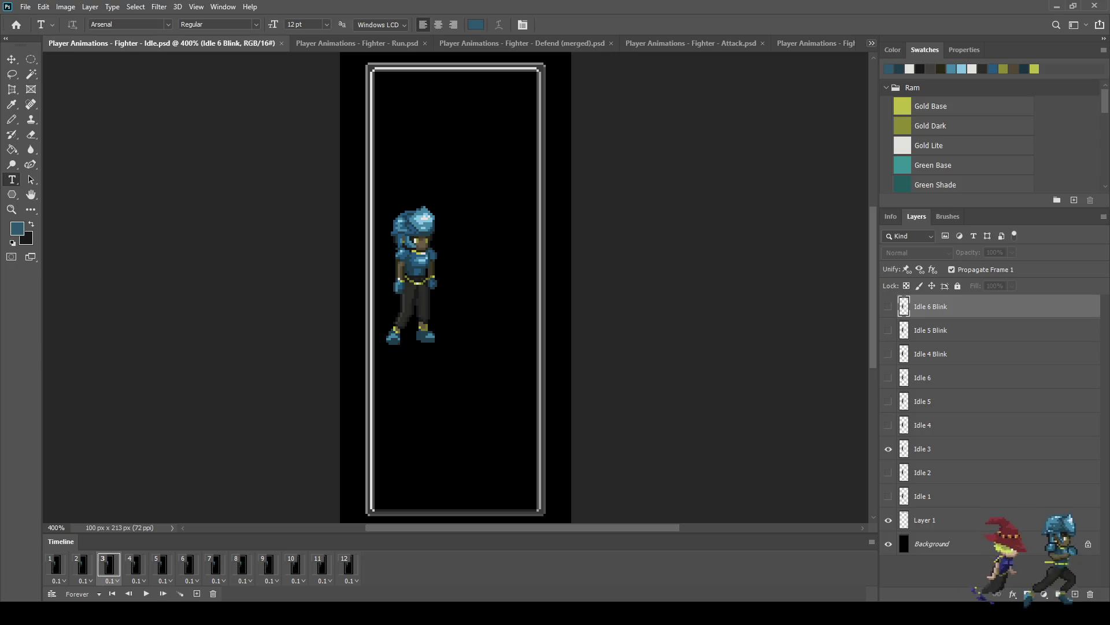
pyautogui.hotkey('ctrl', 'shift', 'Tab')
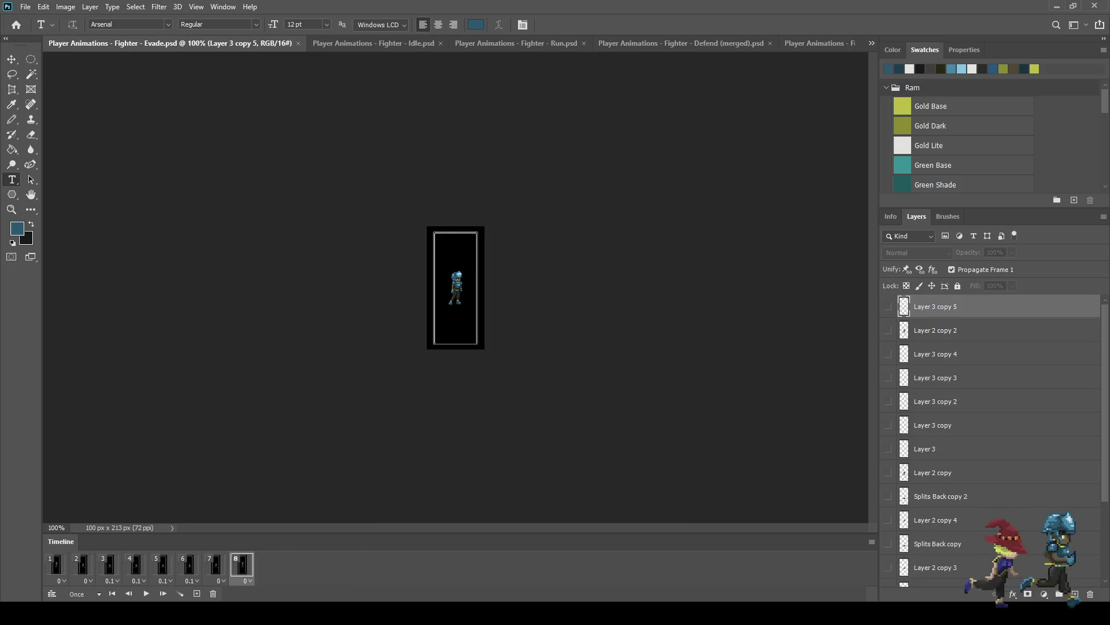
pyautogui.hotkey('ctrl', '+')
pyautogui.hotkey('ctrl', '+')
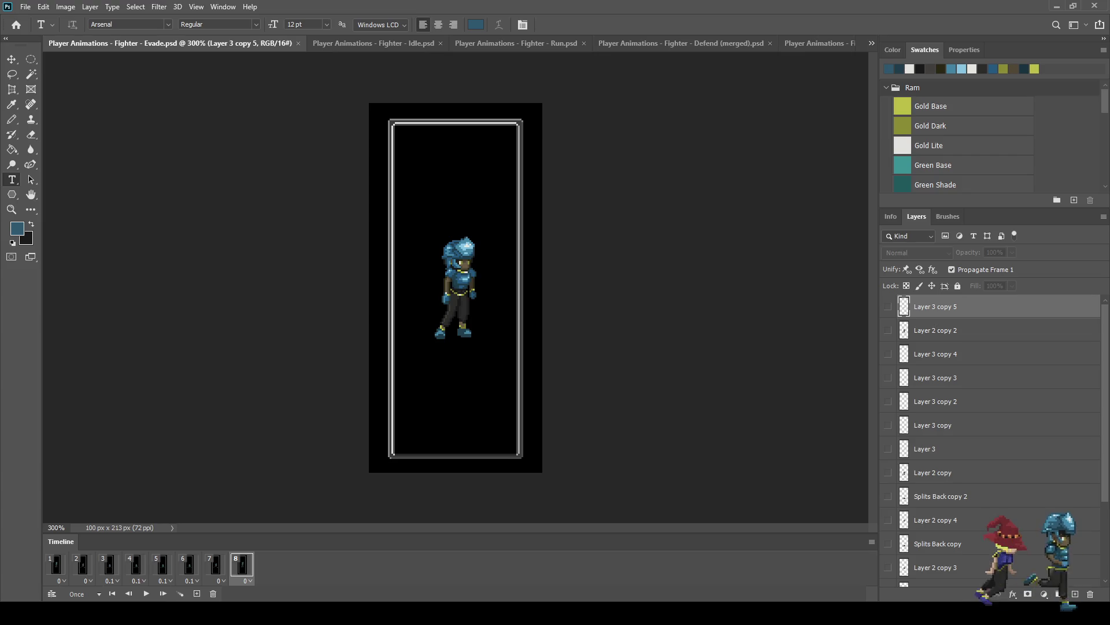
pyautogui.hotkey('ctrl', '+')
pyautogui.hotkey('ctrl', 'Tab')
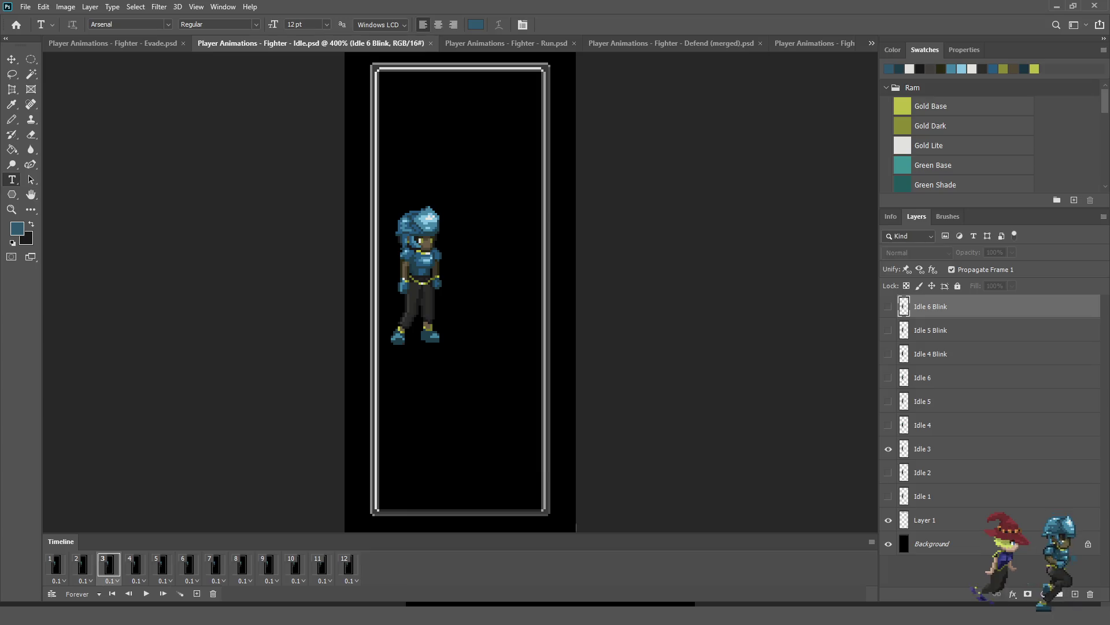
pyautogui.press('f')
pyautogui.press('f')
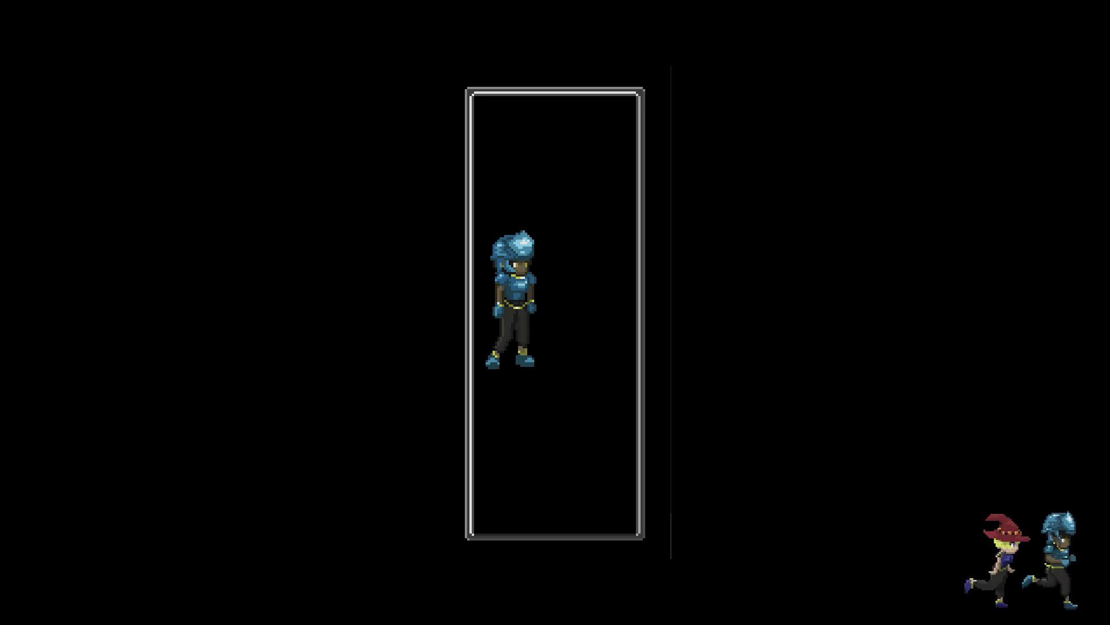
# Step: Close the Idle file and watch the Run animation full screen
pyautogui.press('f')
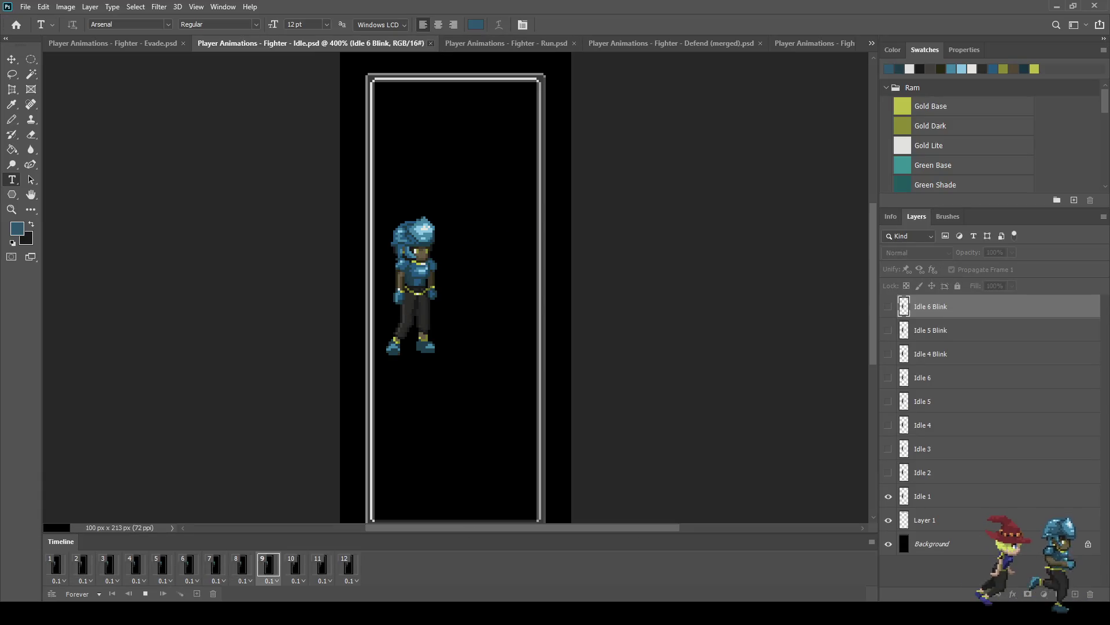
pyautogui.hotkey('ctrl', 'w')
pyautogui.hotkey('ctrl', 'Tab')
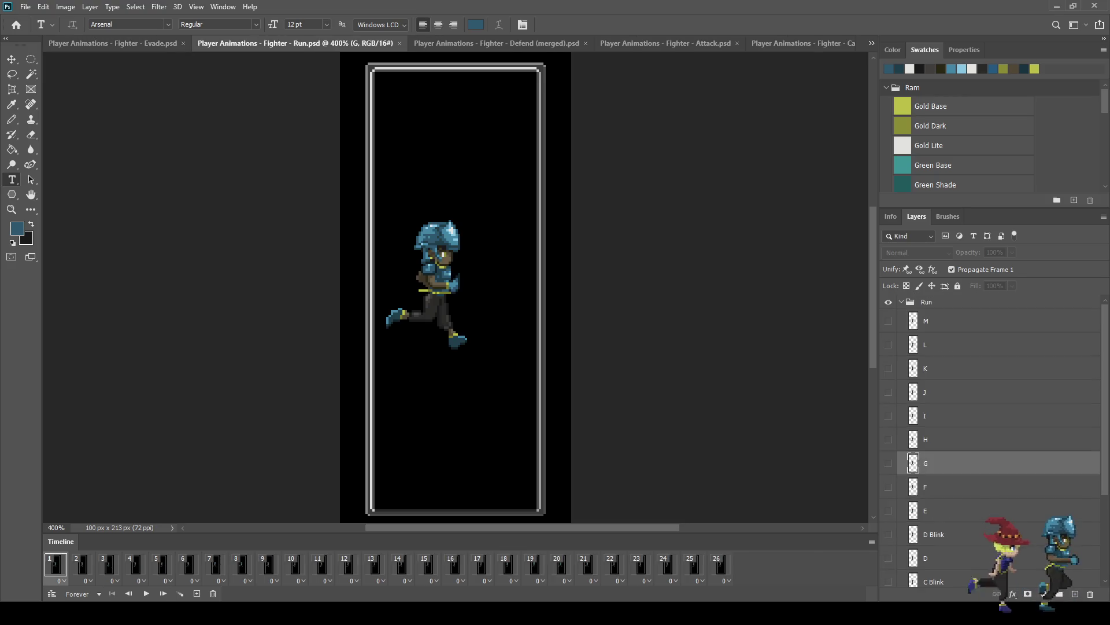
pyautogui.hotkey('ctrl', '+')
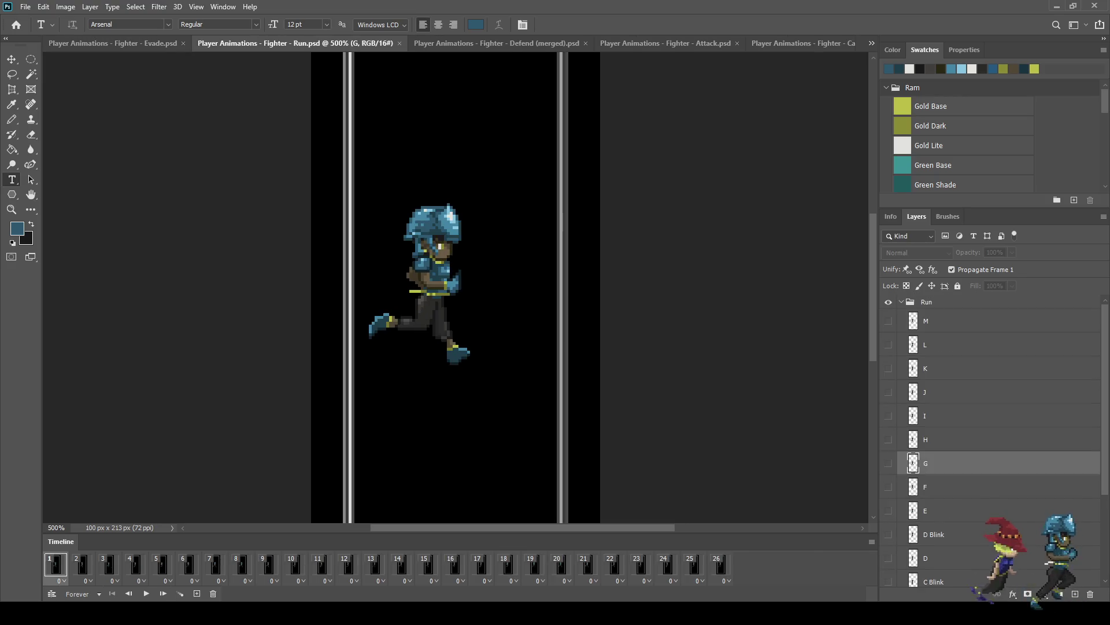
pyautogui.hotkey('ctrl', '-')
pyautogui.press('f')
pyautogui.press('f')
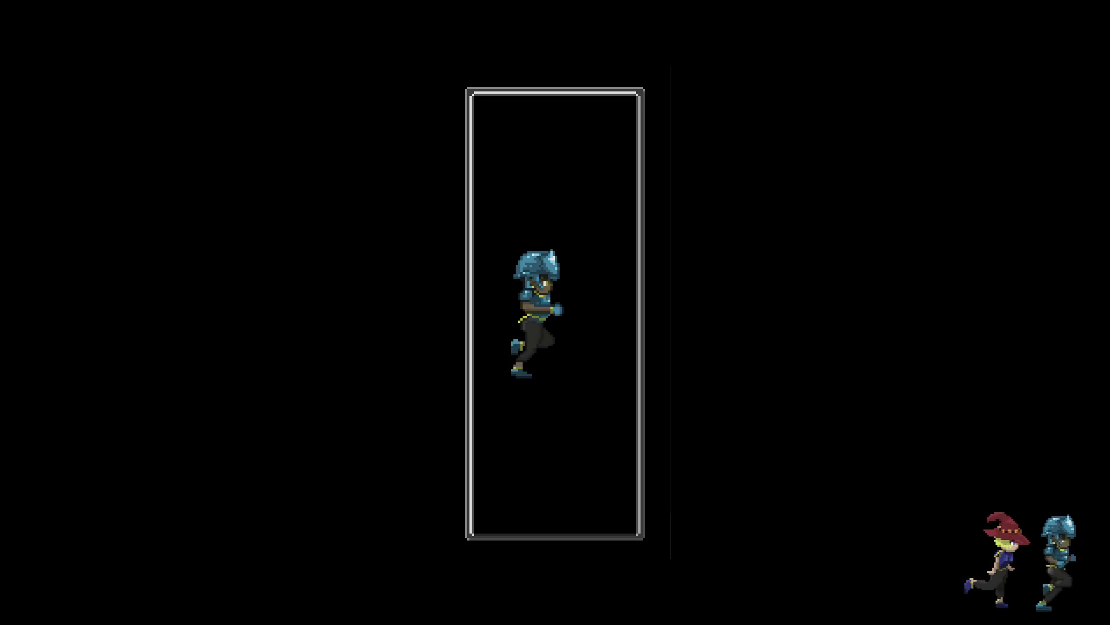
# Step: Exit full screen, close the Run file and move on to the Defend file
pyautogui.press('f')
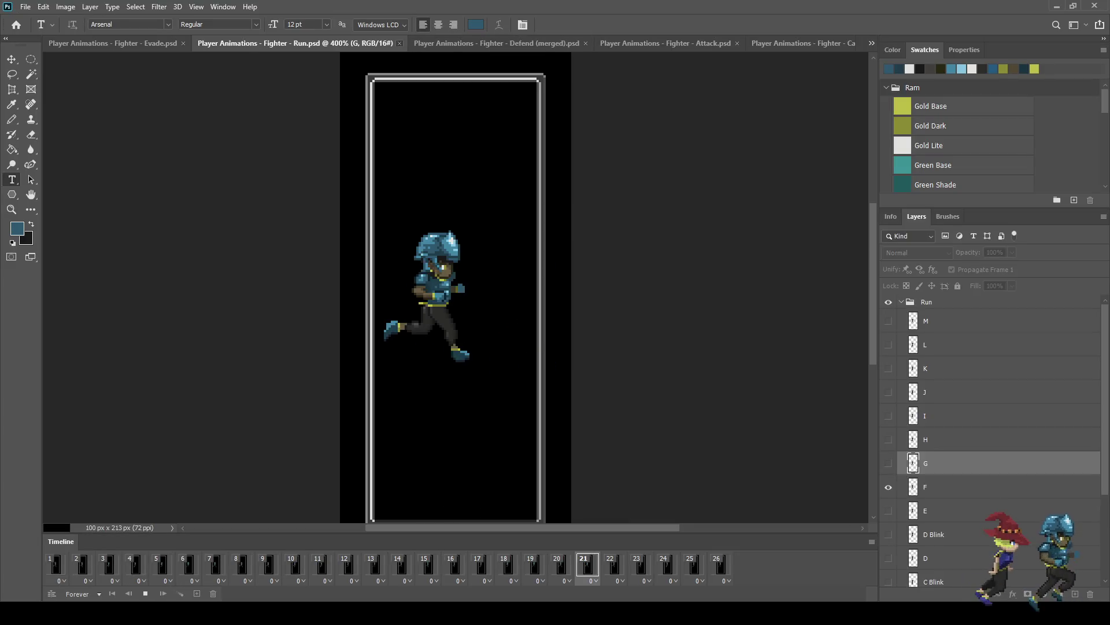
pyautogui.hotkey('ctrl', 'w')
pyautogui.hotkey('ctrl', 'Tab')
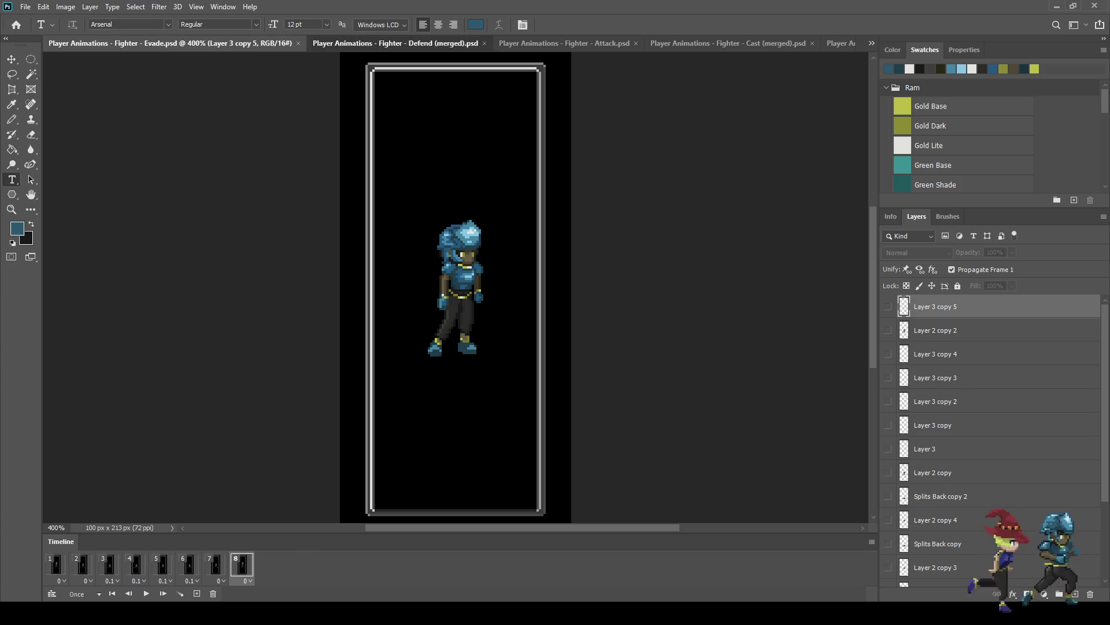
# Step: Preview the Defend animation full screen, then close it to bring up Attack
pyautogui.press('f')
pyautogui.press('f')
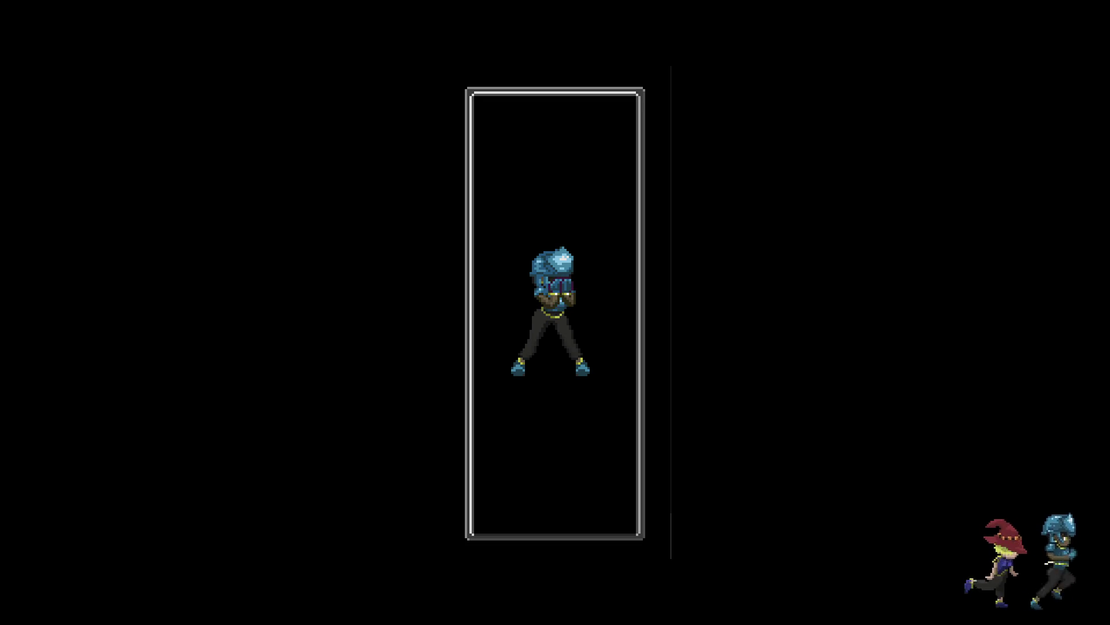
pyautogui.press('f')
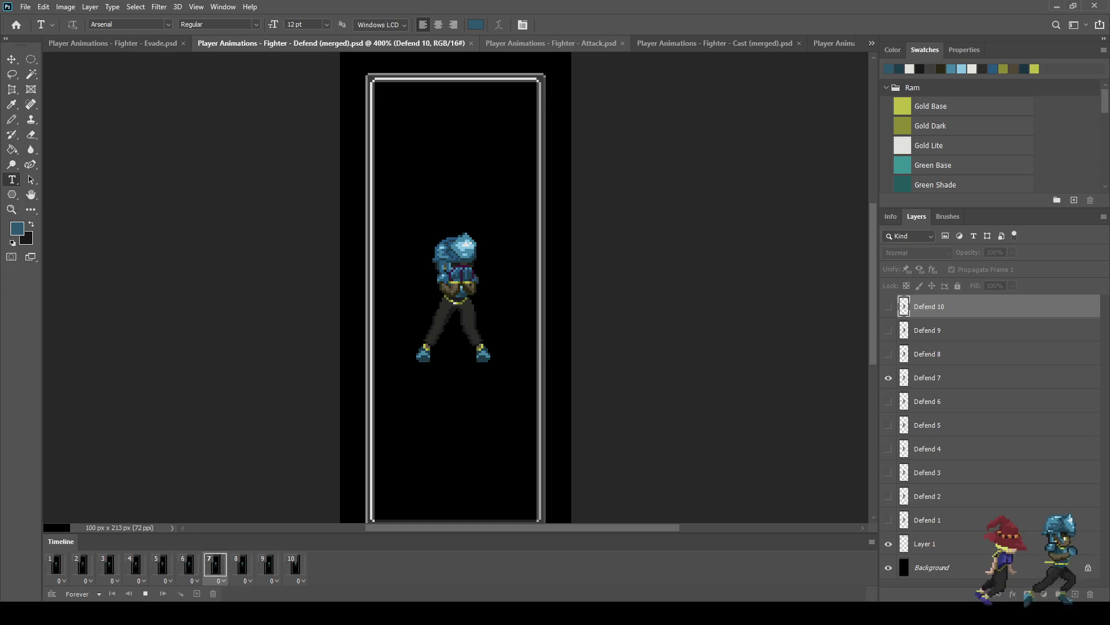
pyautogui.hotkey('ctrl', 'w')
pyautogui.hotkey('ctrl', 'Tab')
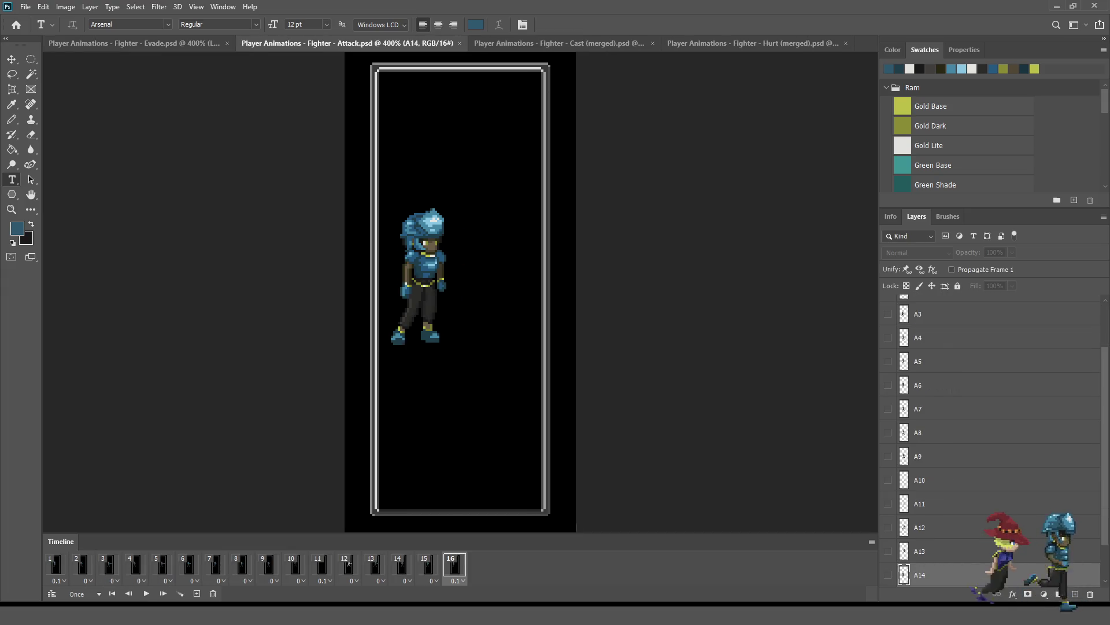
pyautogui.press('f')
pyautogui.press('f')
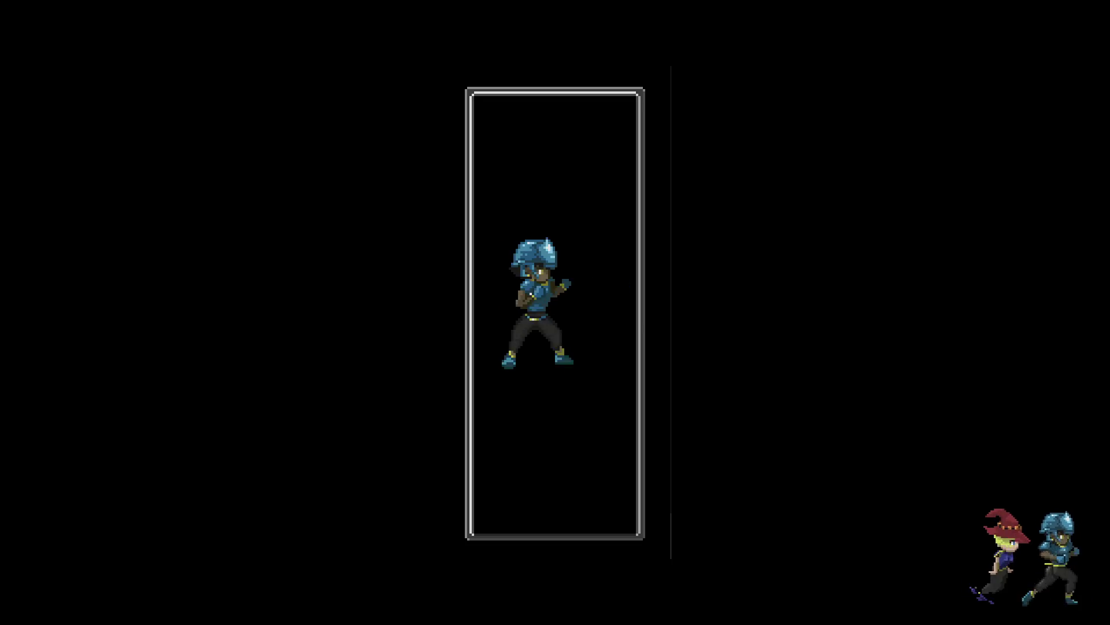
pyautogui.press('f')
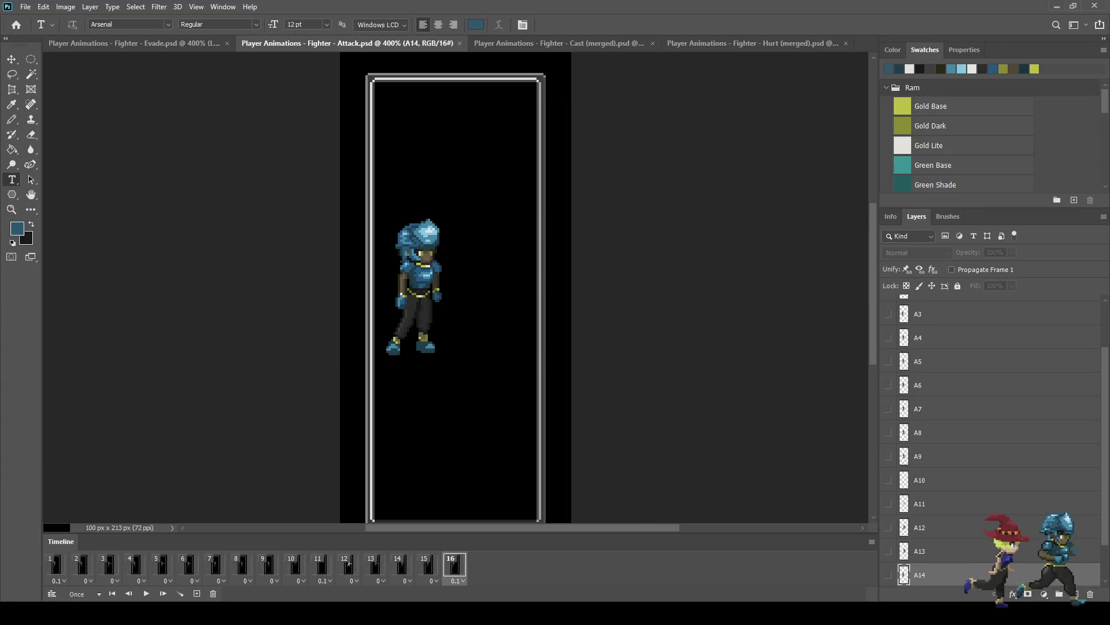
pyautogui.scroll(-2, 983, 439)
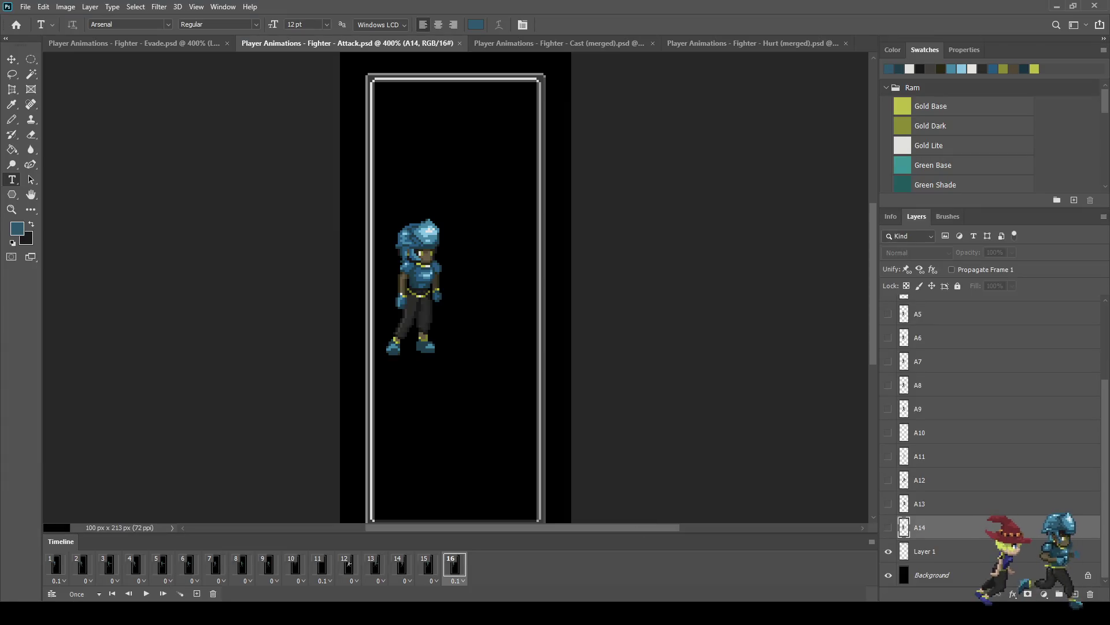
pyautogui.click(937, 551)
pyautogui.hotkey('ctrl', 'z')
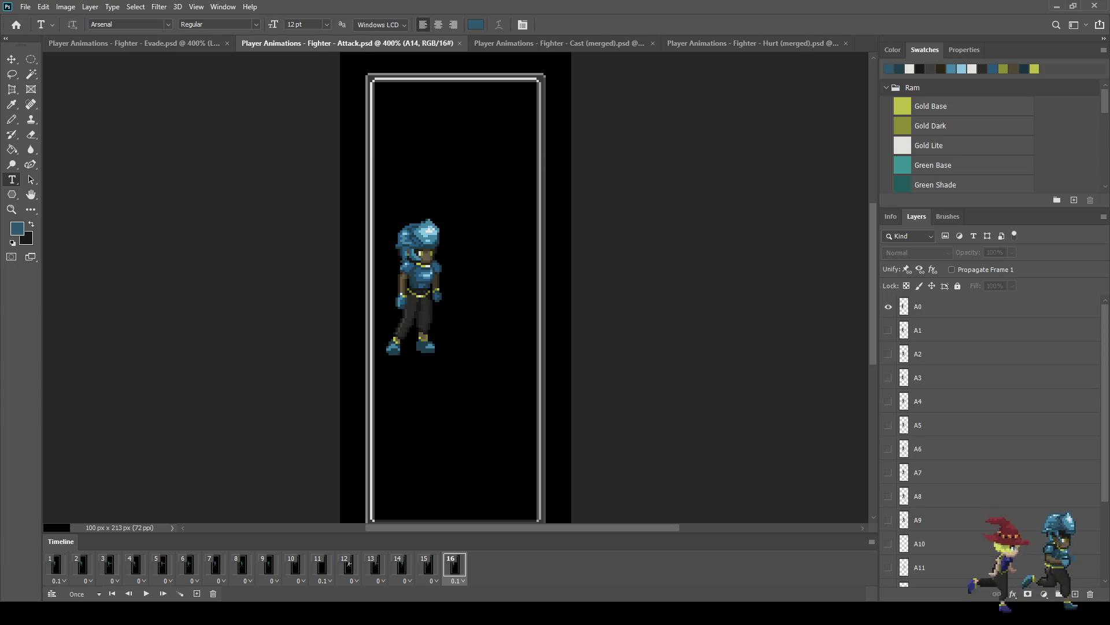
pyautogui.hotkey('ctrl', 'alt', 'a')
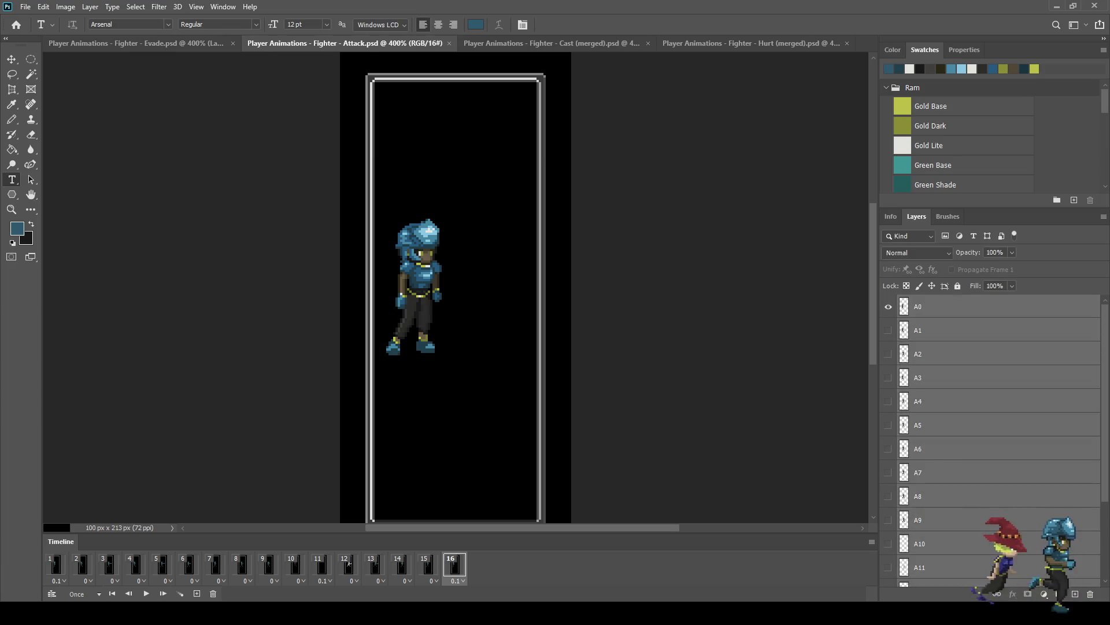
pyautogui.press('space')
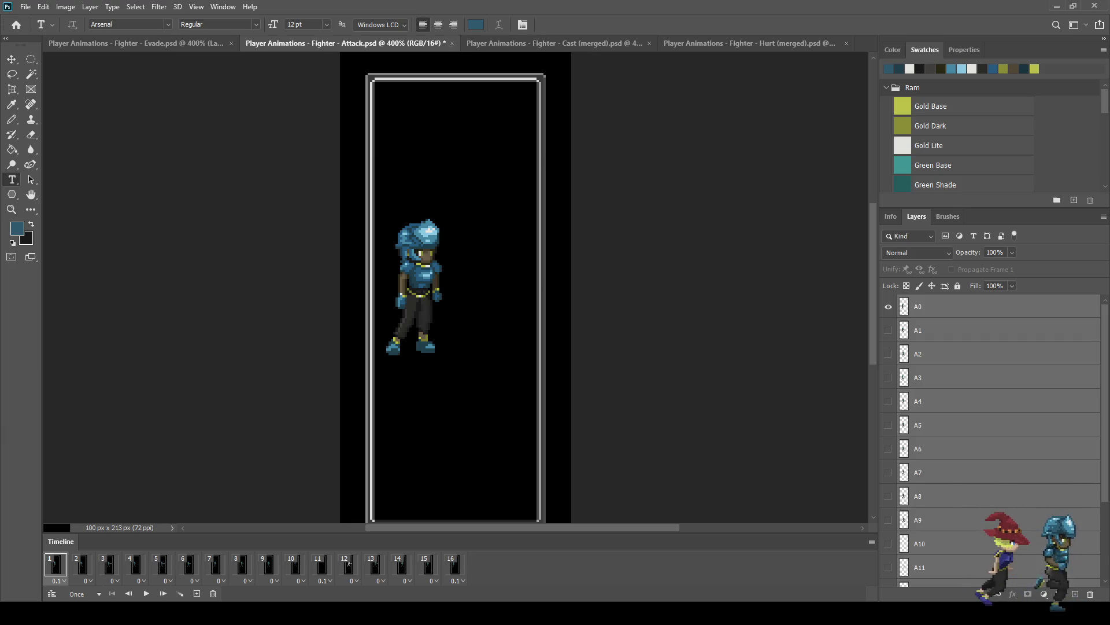
pyautogui.hotkey('ctrl', 'w')
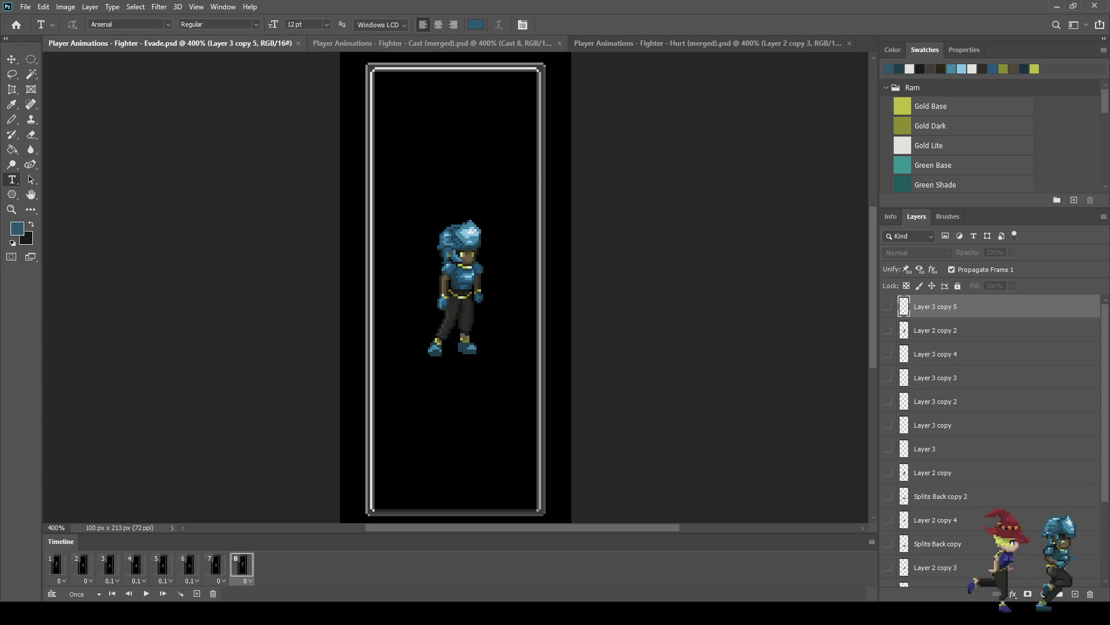
# Step: Review the Cast animation full screen and close the Cast file
pyautogui.hotkey('ctrl', 'Tab')
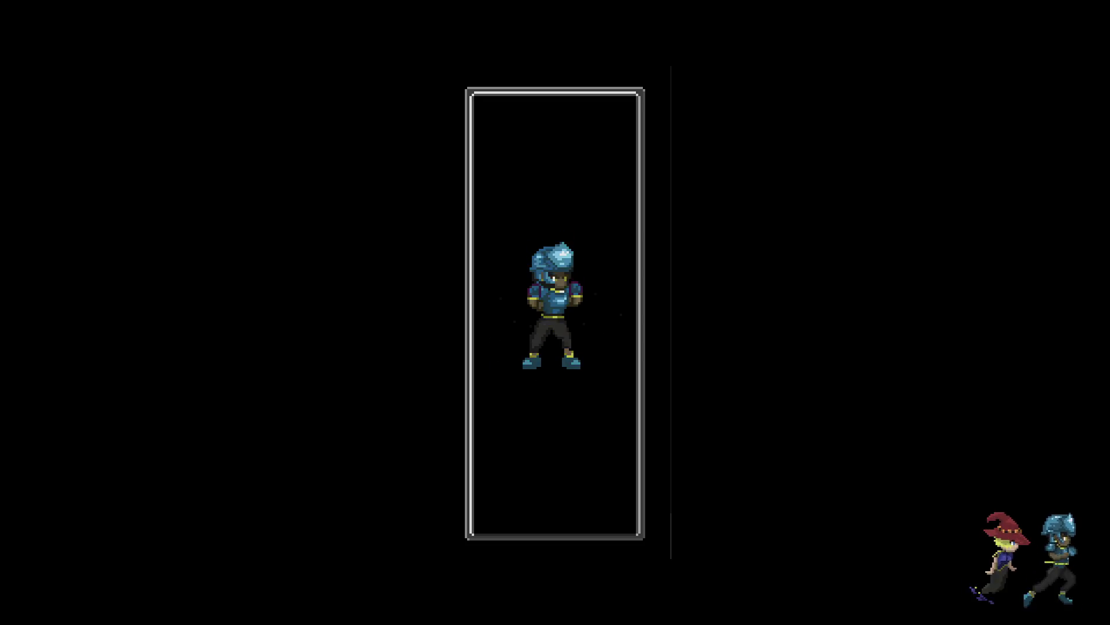
pyautogui.press('f')
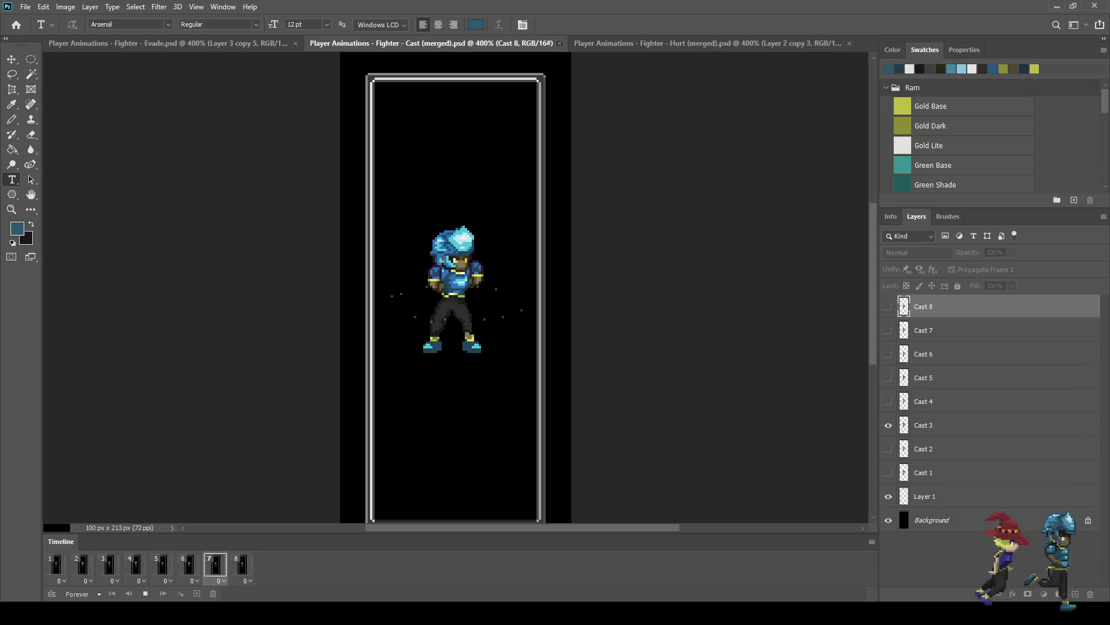
pyautogui.hotkey('ctrl', 'w')
# Step: Preview the Hurt sprite full screen, then close the Hurt file
pyautogui.hotkey('ctrl', 'Tab')
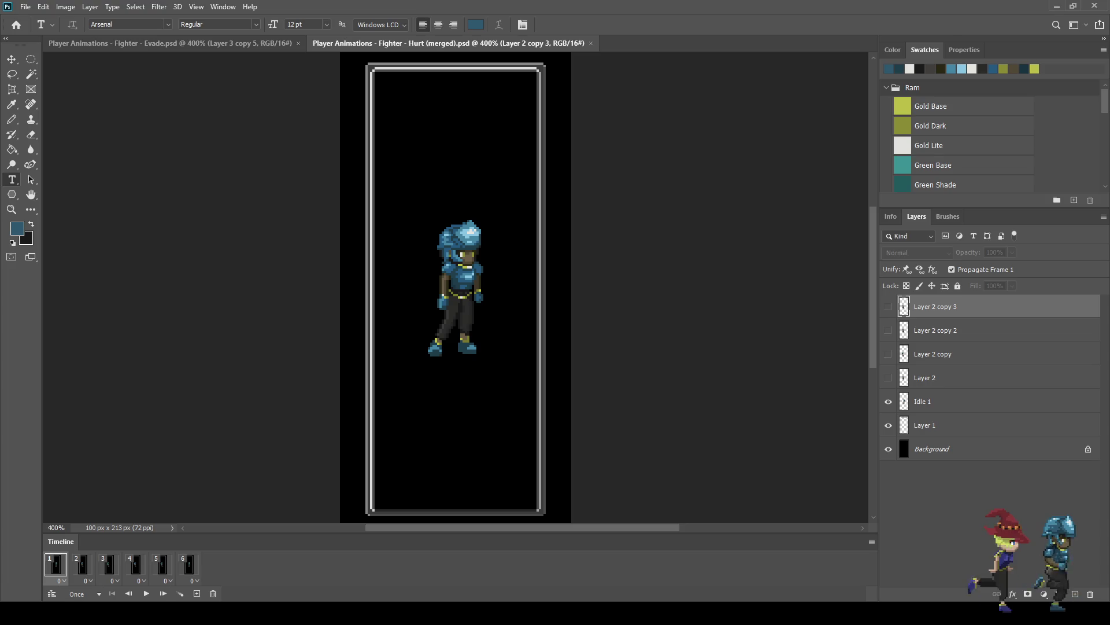
pyautogui.press('g')
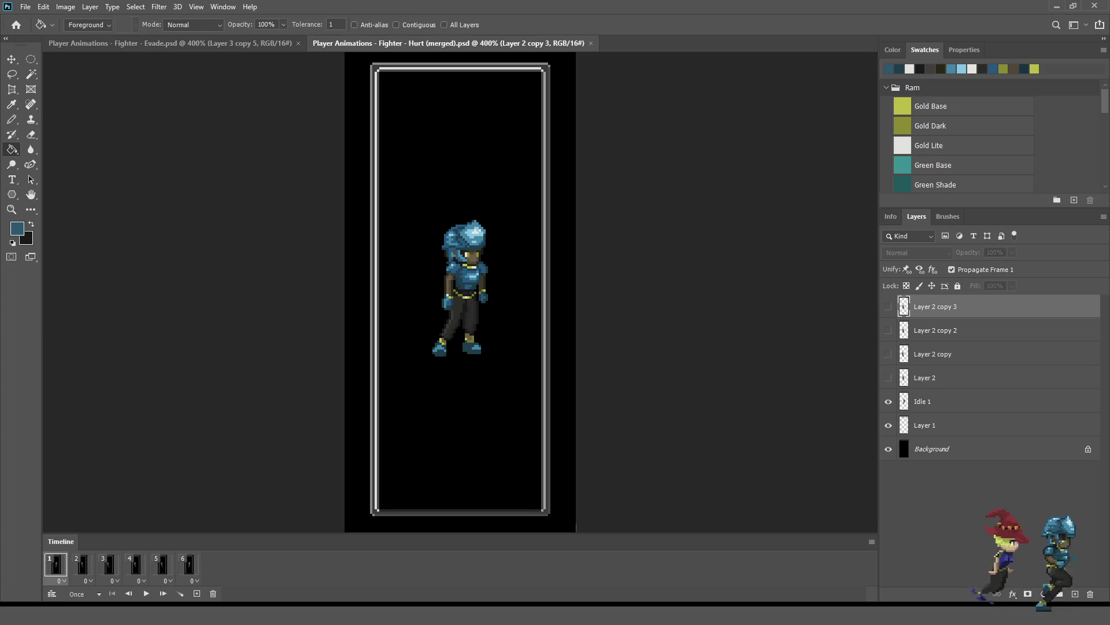
pyautogui.press('f')
pyautogui.press('f')
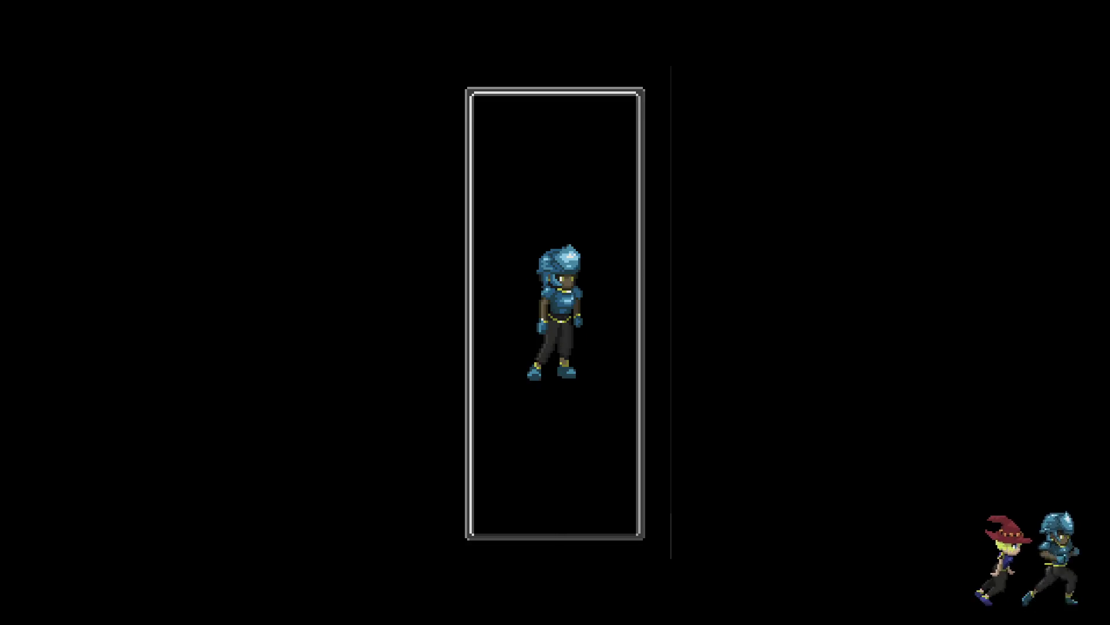
pyautogui.press('Escape')
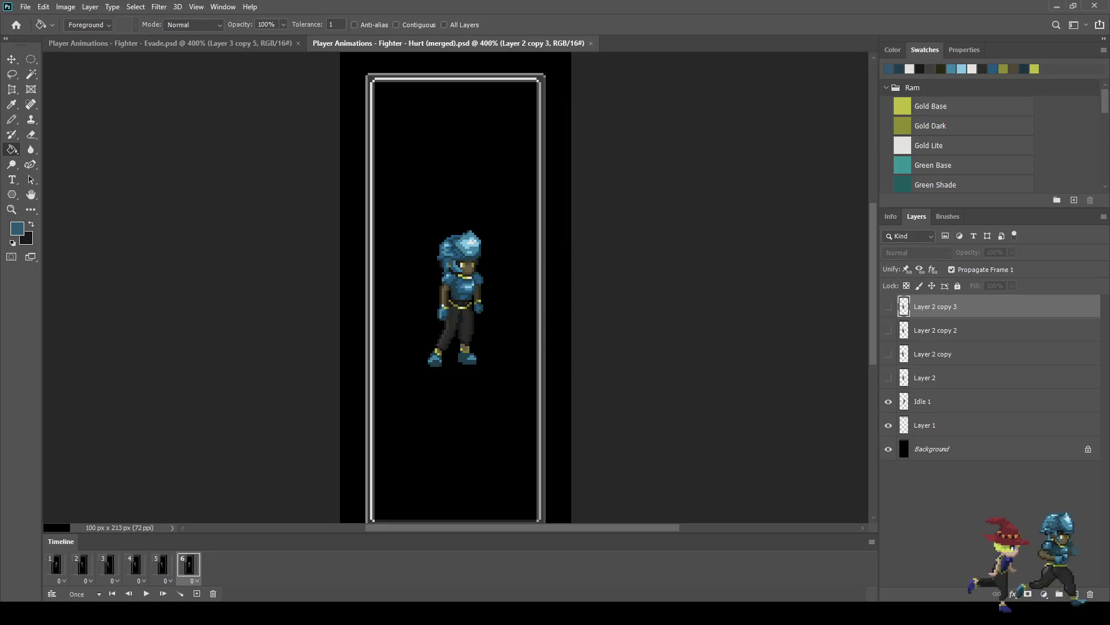
pyautogui.click(590, 44)
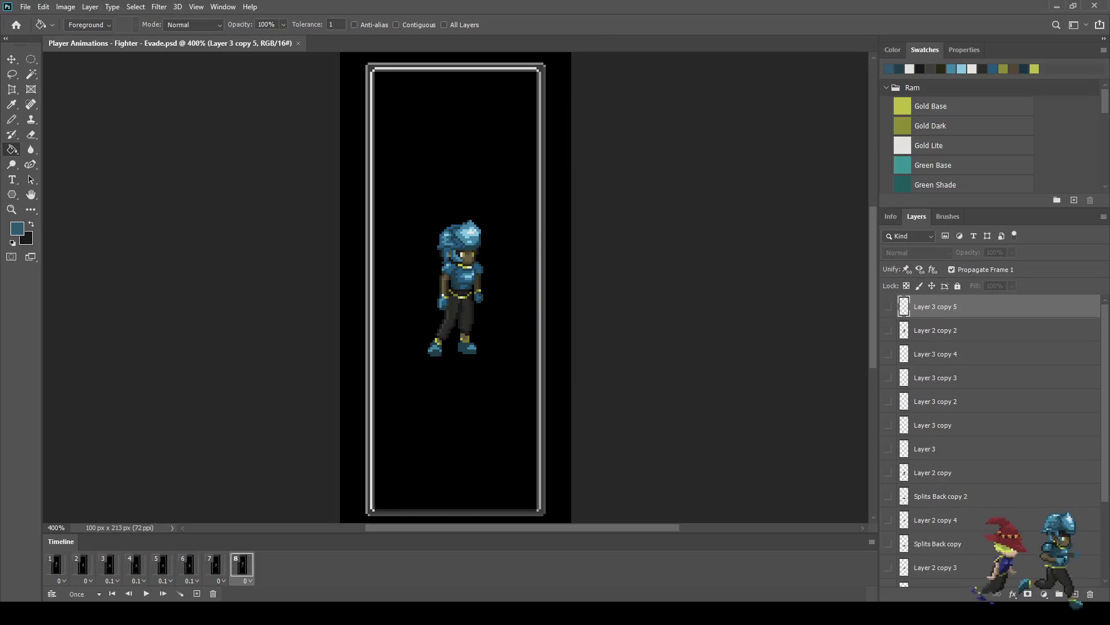
# Step: Play the Evade animation in full-screen view, then exit full screen
pyautogui.press('f')
pyautogui.press('f')
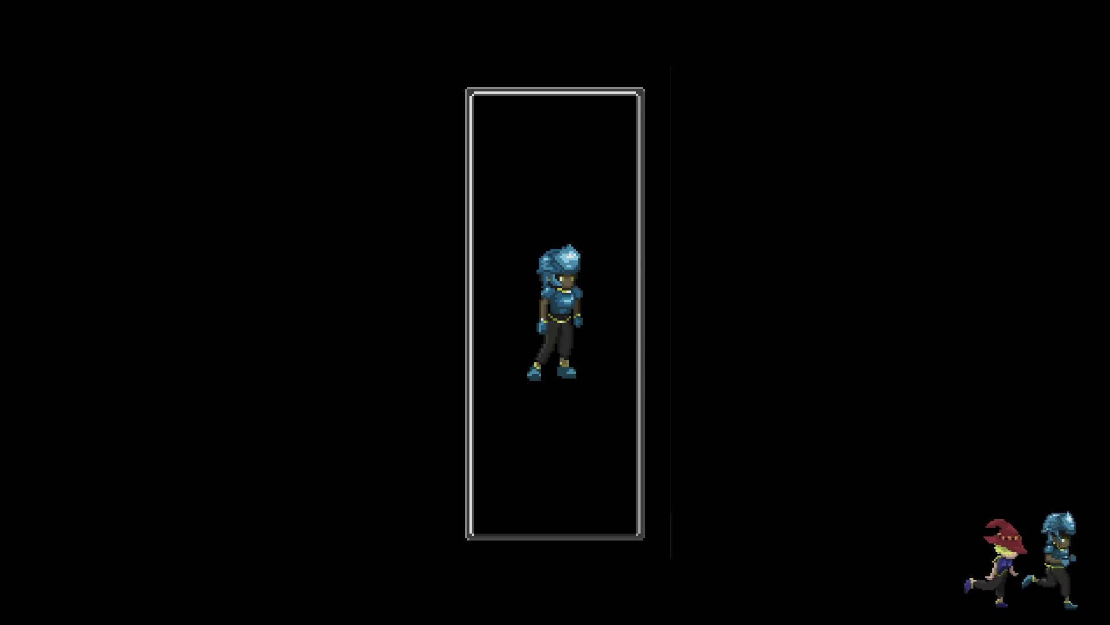
pyautogui.press('space')
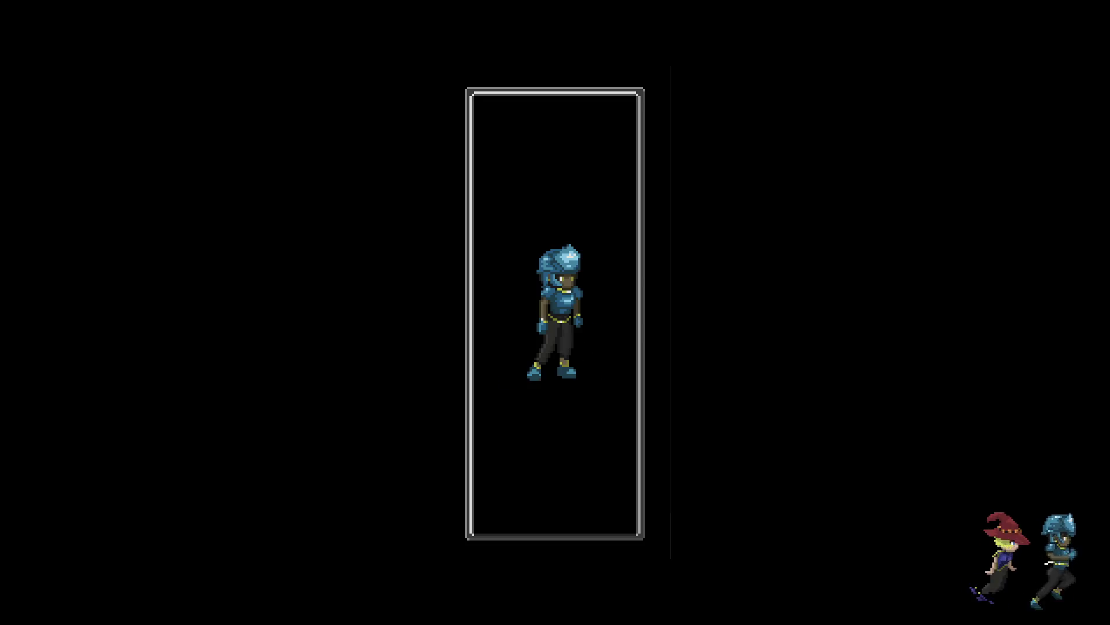
pyautogui.press('f')
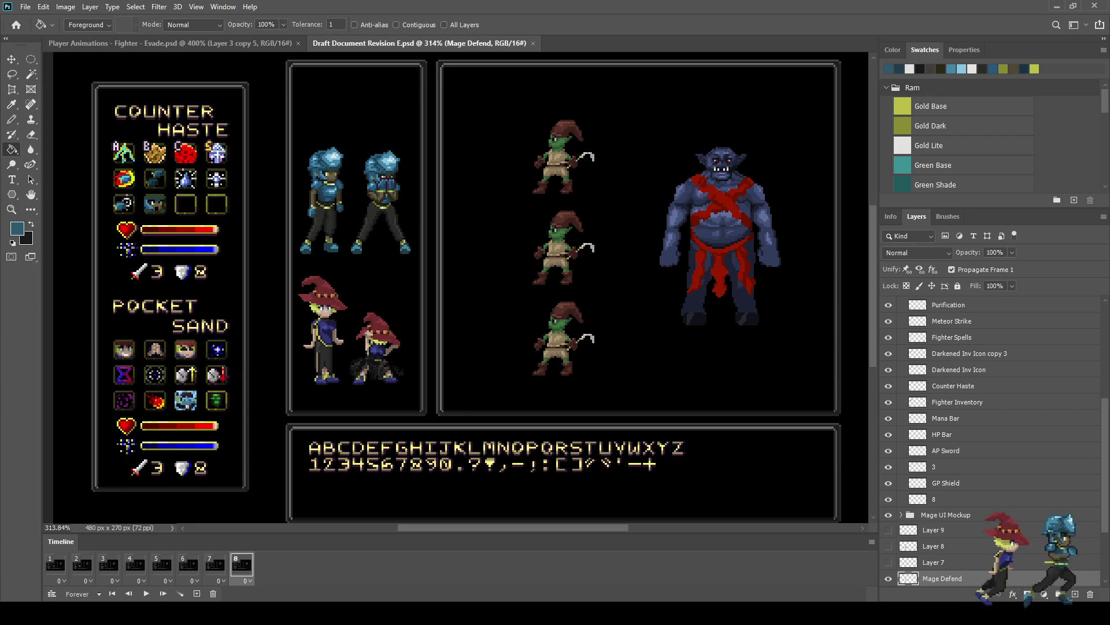
# Step: Close the Draft Document Revision E.psd tab to return to the Evade file
pyautogui.scroll(1, 457, 289)
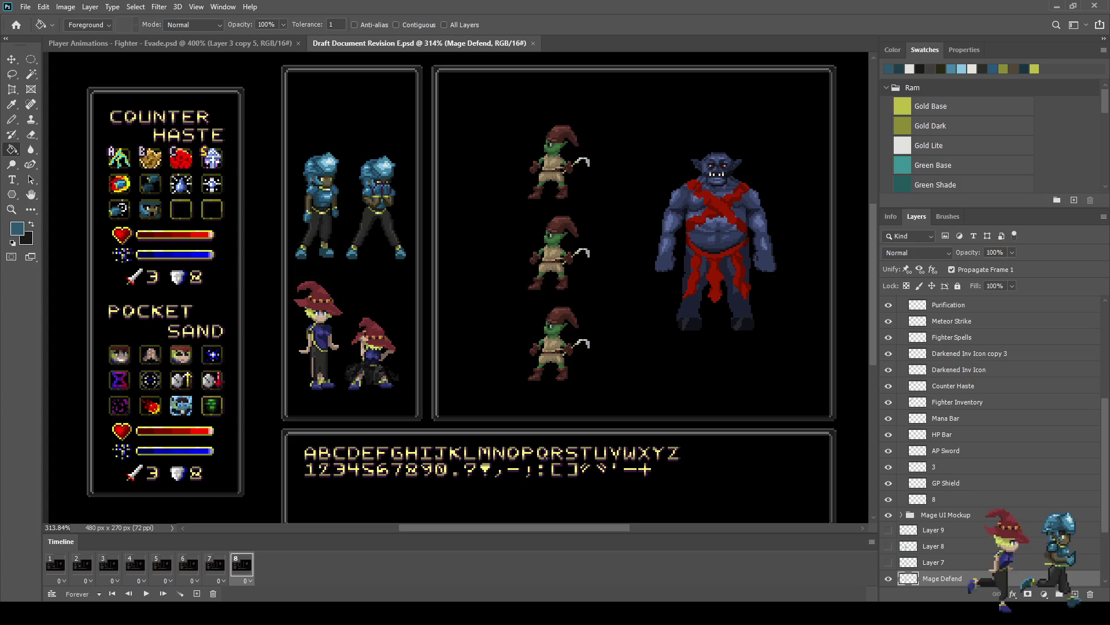
pyautogui.click(532, 44)
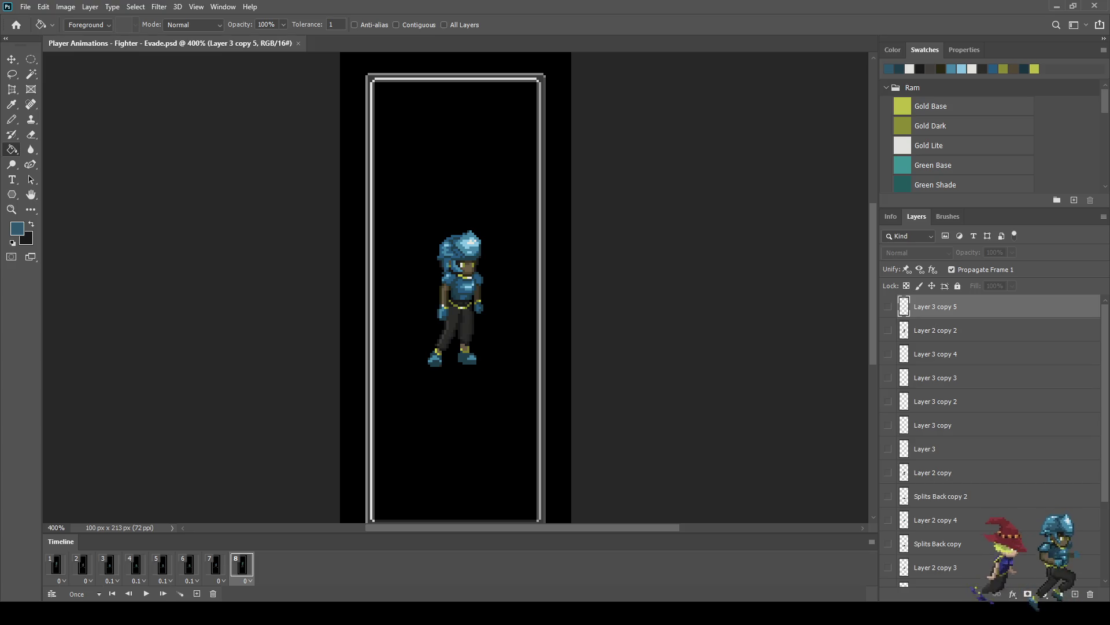
pyautogui.press('space')
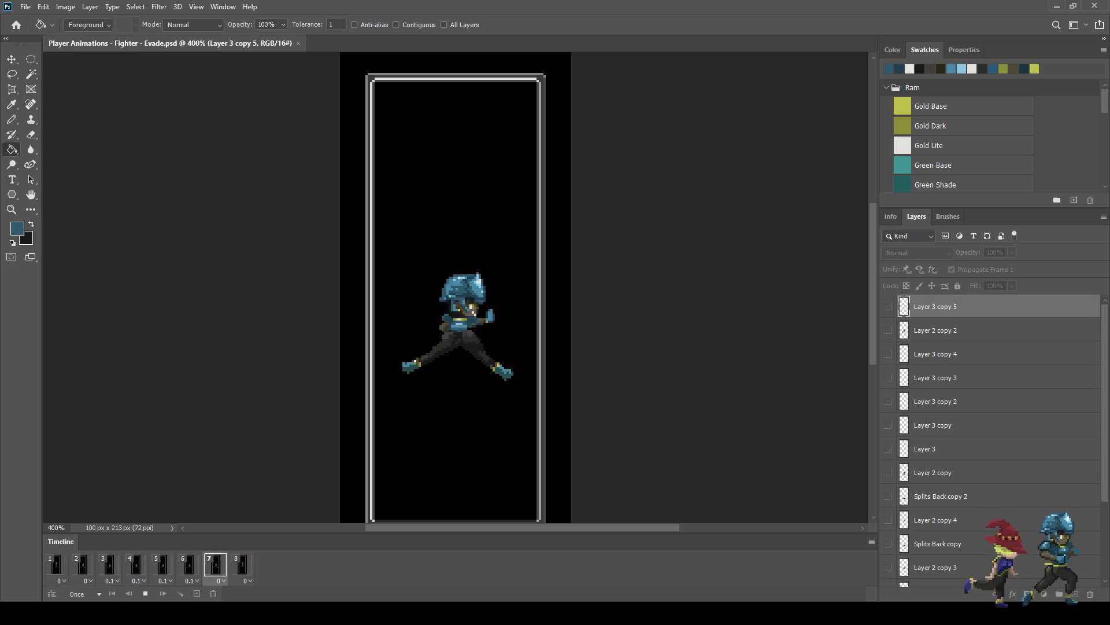
pyautogui.press('space')
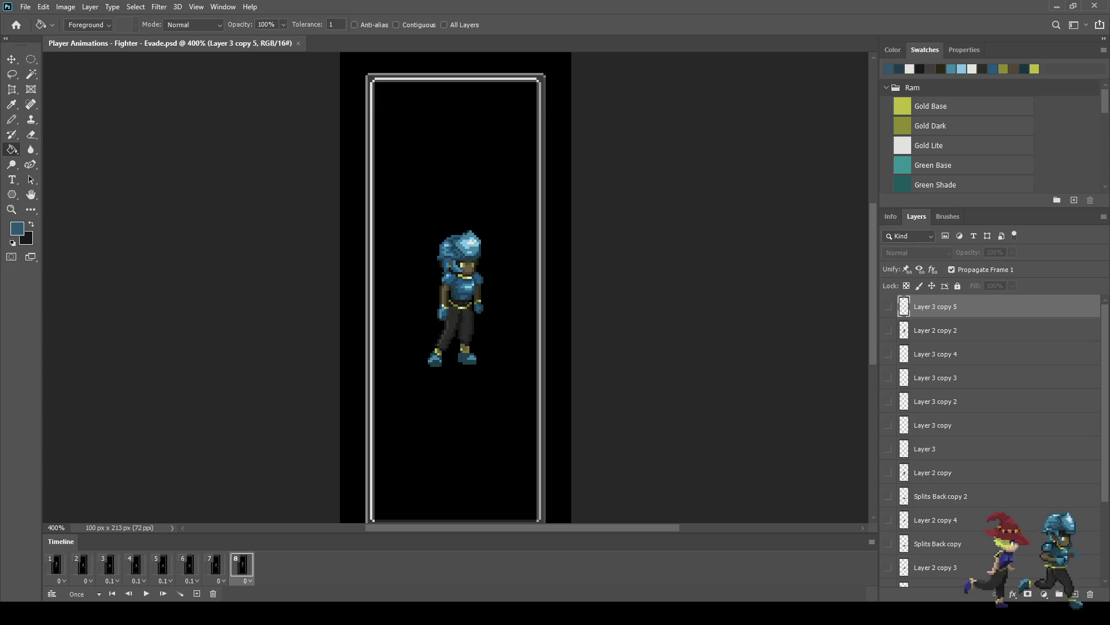
pyautogui.press('space')
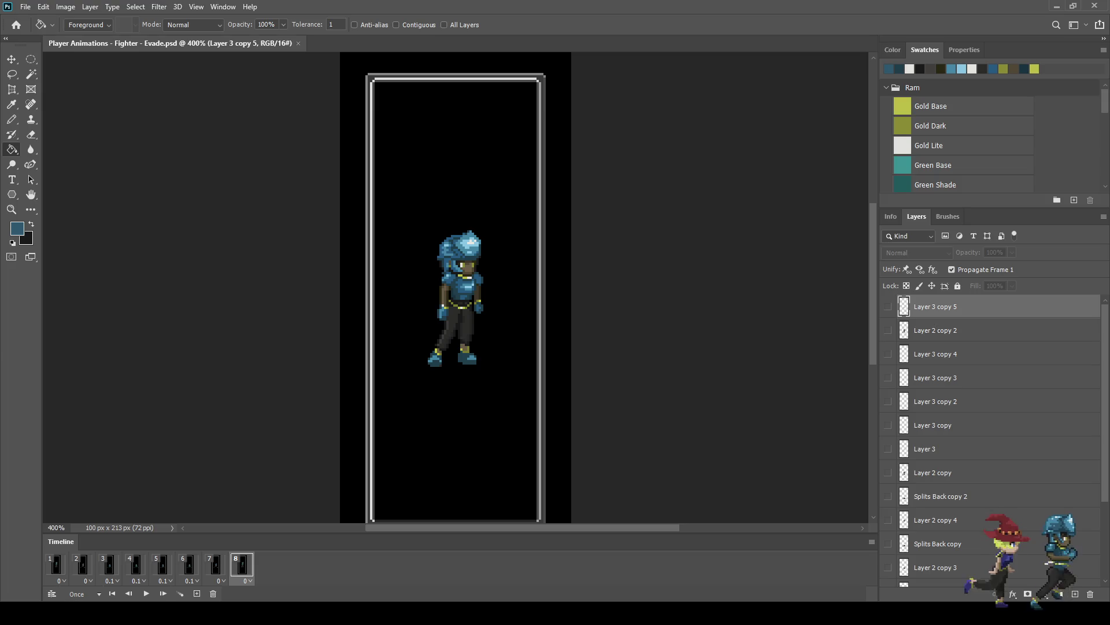
pyautogui.press('space')
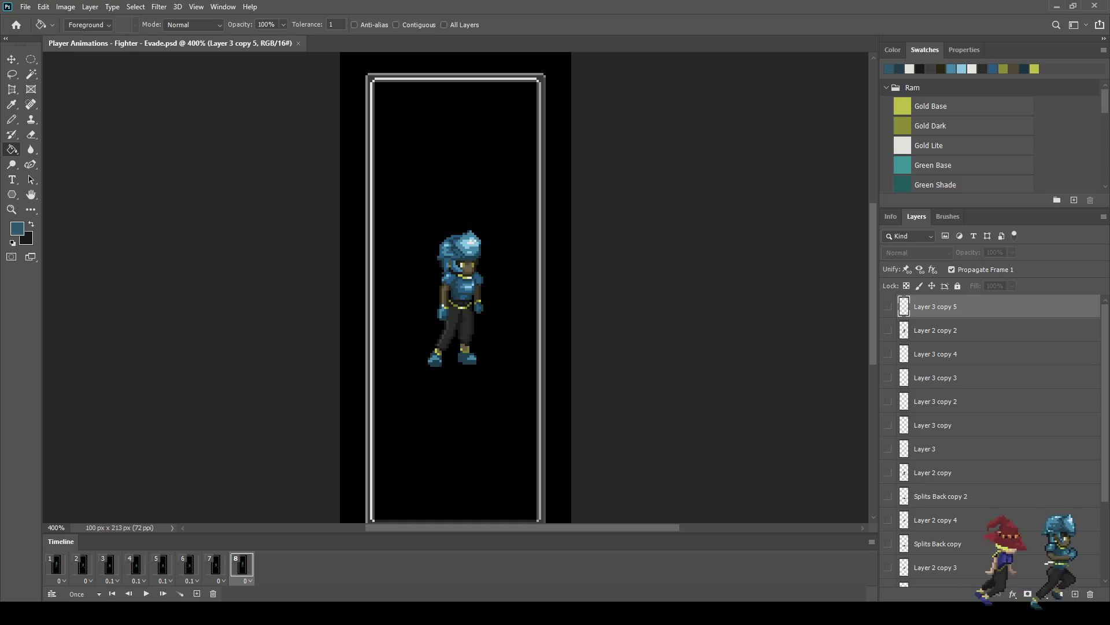
# Step: View the Evade sprite at 100% and play its animation at actual size
pyautogui.hotkey('ctrl', '1')
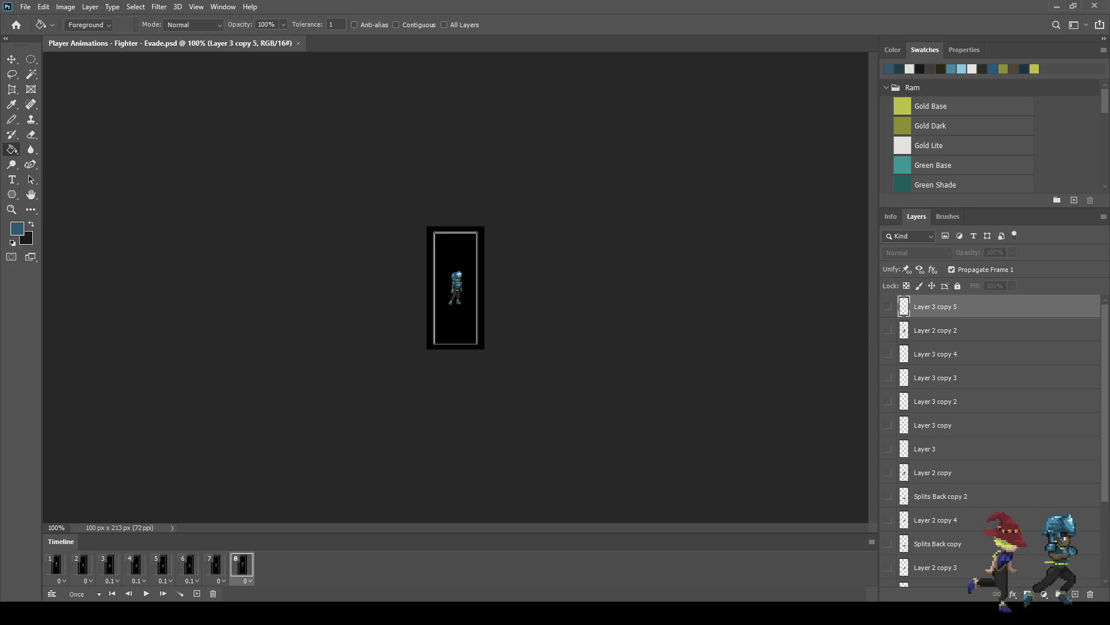
pyautogui.press('space')
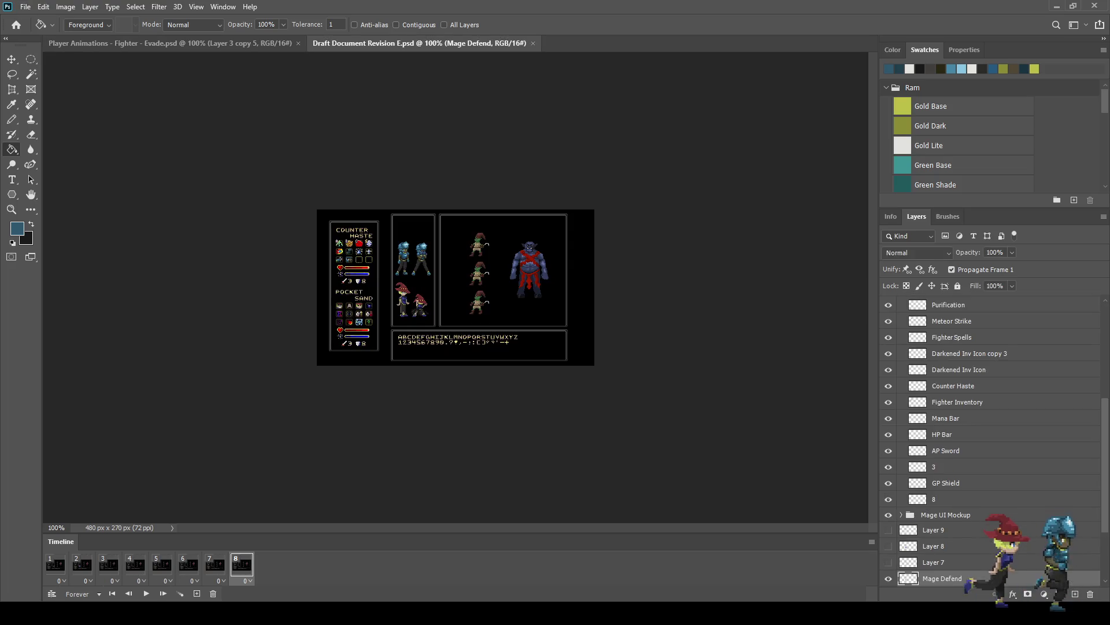
pyautogui.scroll(5, 486, 277)
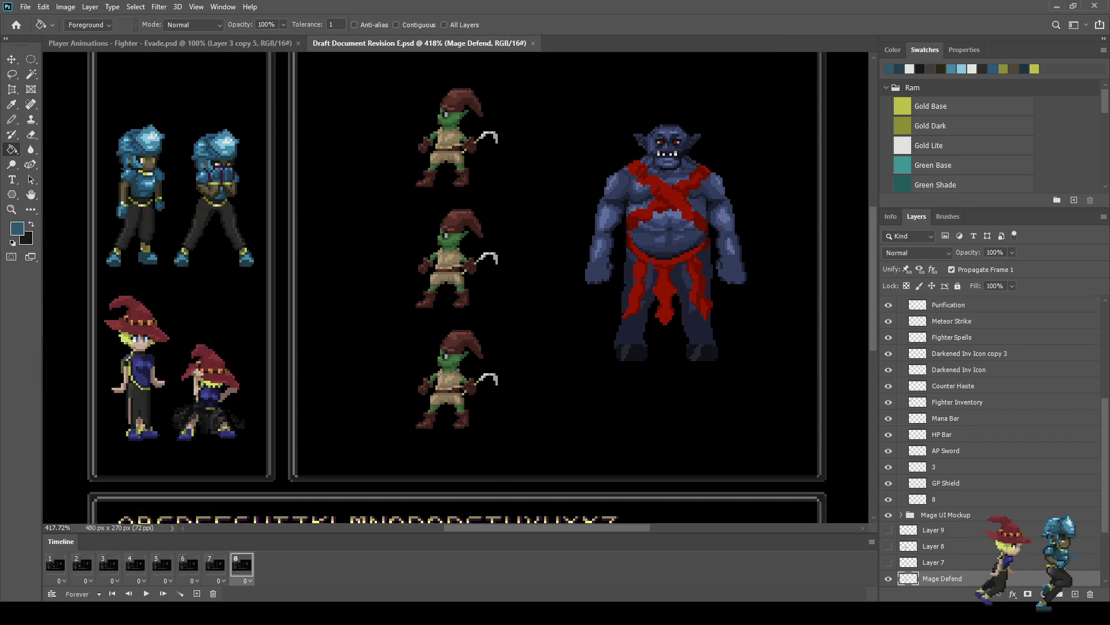